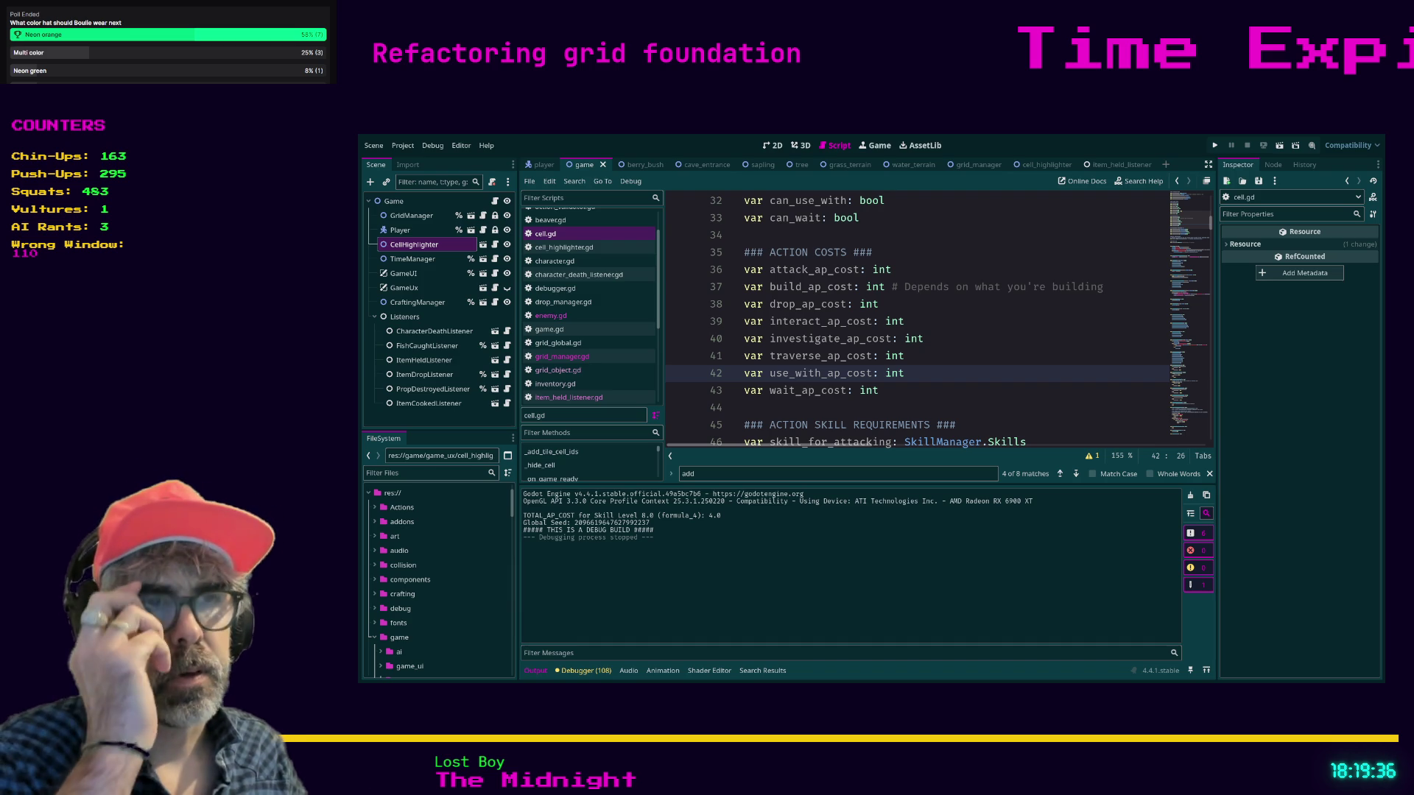
- Save cell.gd and launch the roguelike game for a playtest
{"action": "left_click", "coordinate": [856, 409]}
{"action": "key", "text": "ctrl+s"}
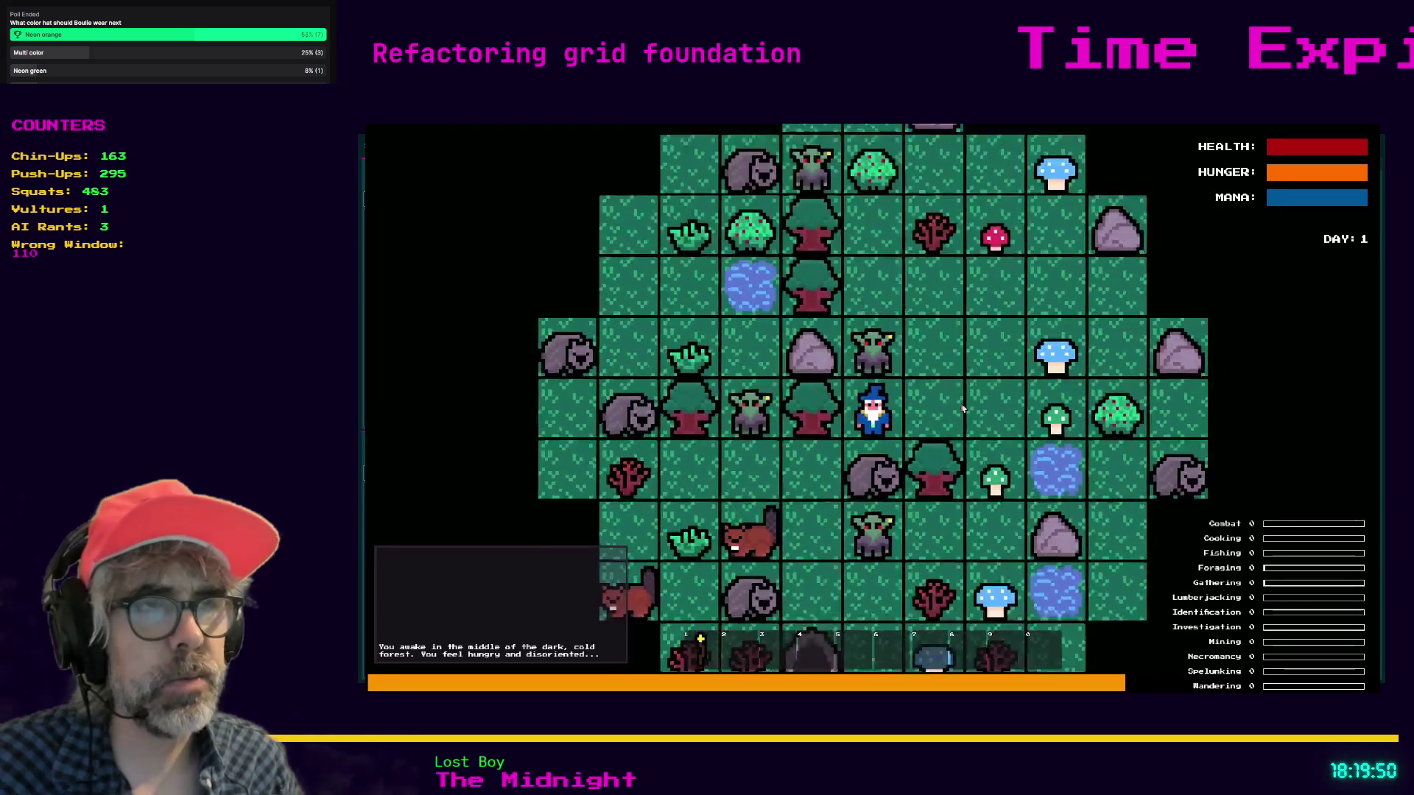
- Close the Crafting panel and place the cauldron in the cell east of the wizard
{"action": "key", "text": "Escape"}
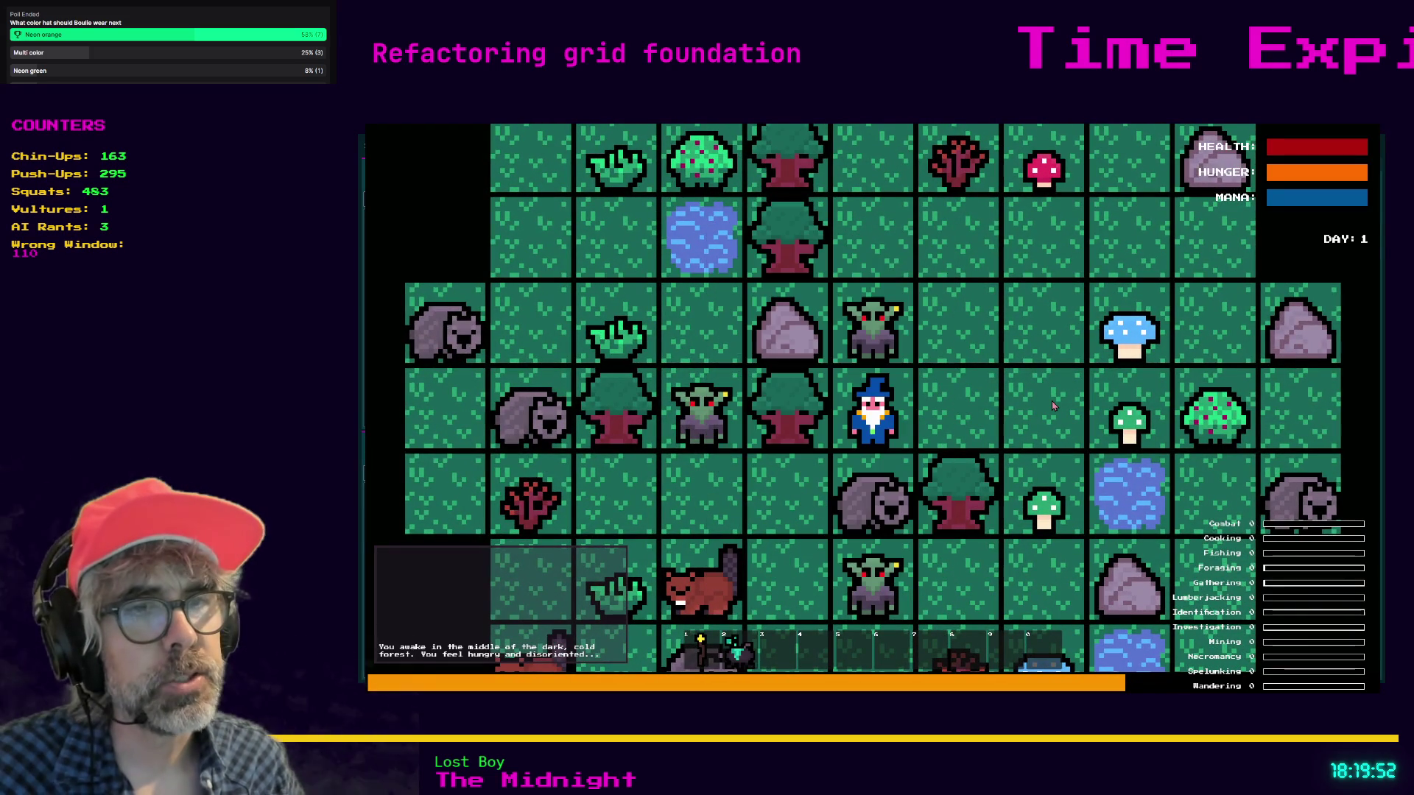
{"action": "key", "text": "2"}
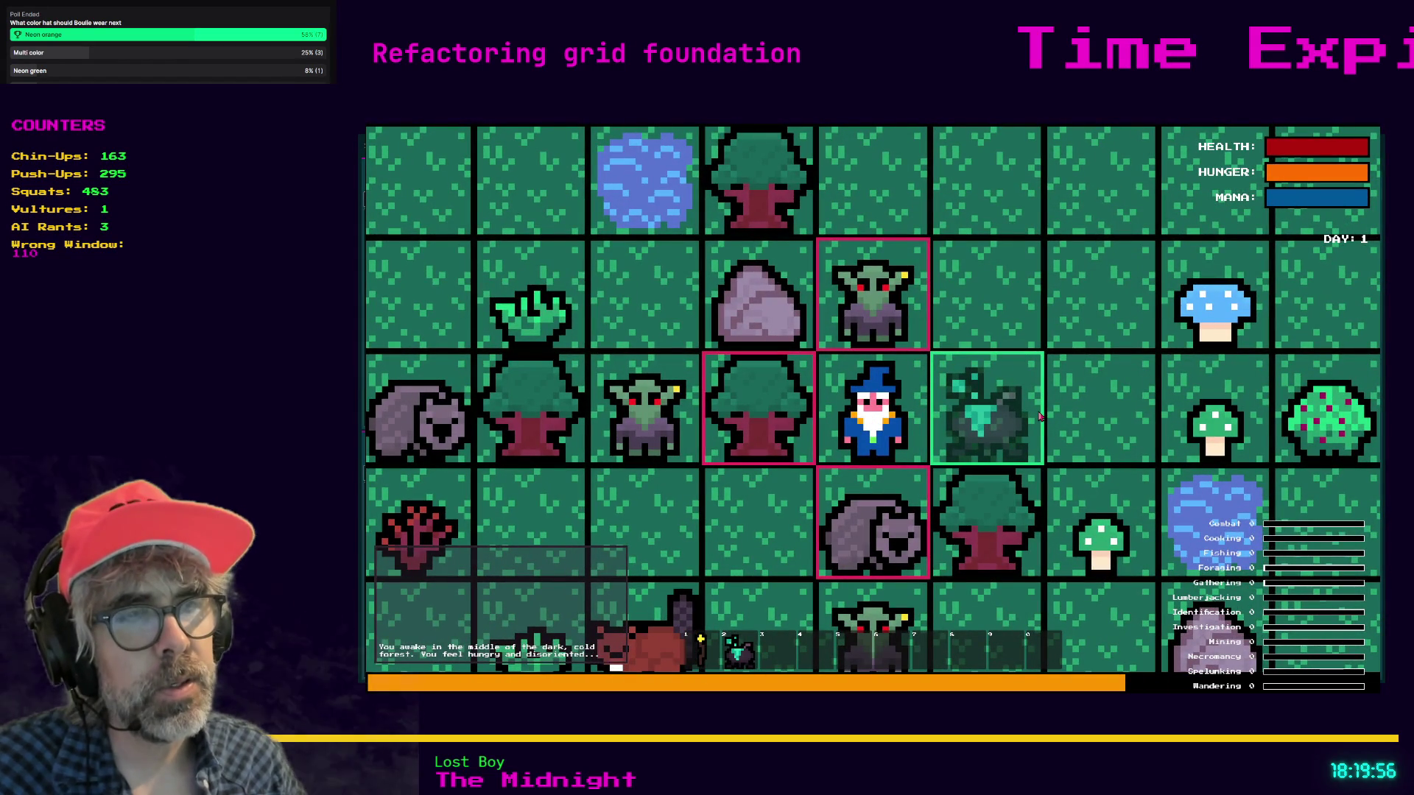
{"action": "left_click", "coordinate": [1040, 417]}
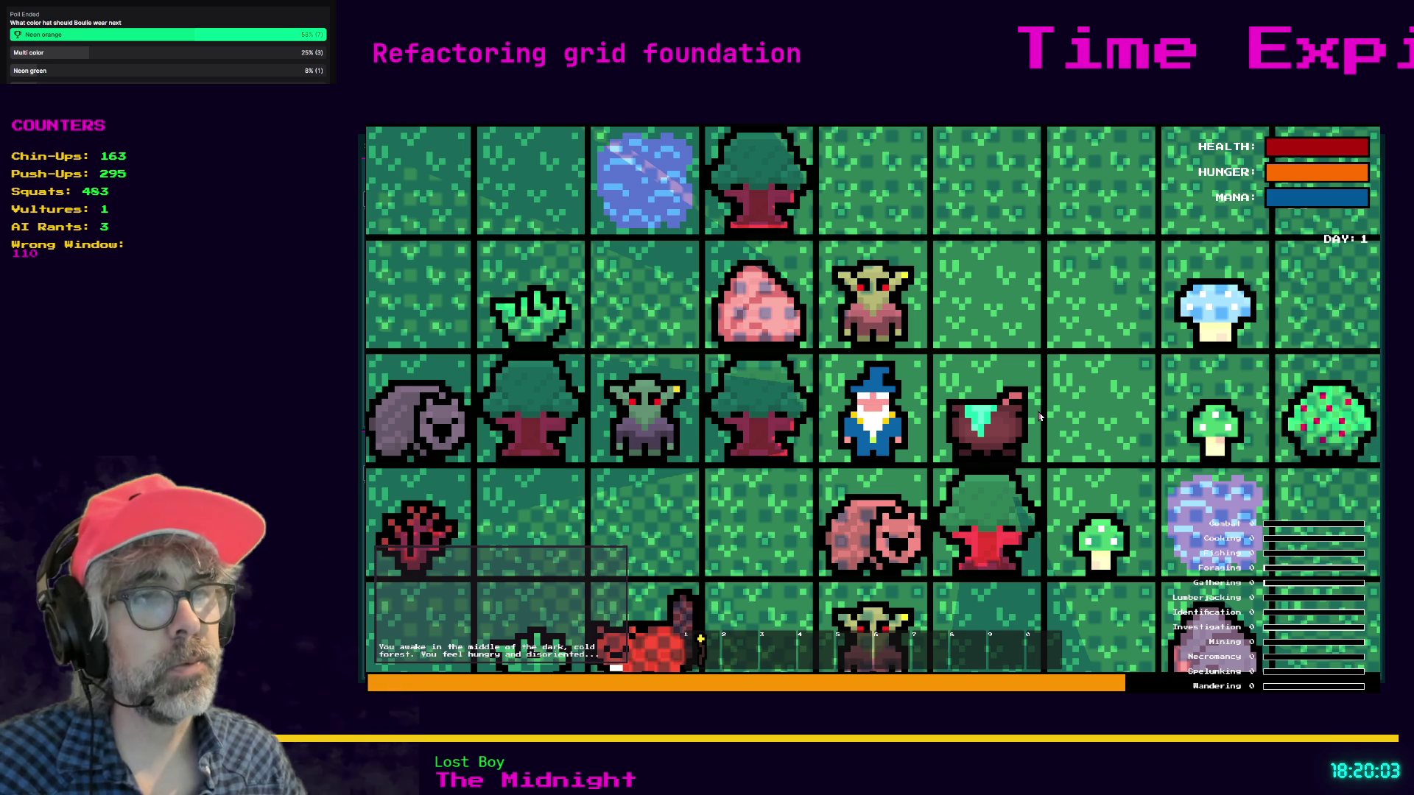
- Kill the Wombat below the wizard and the surrounding Goblins
{"action": "key", "text": "space"}
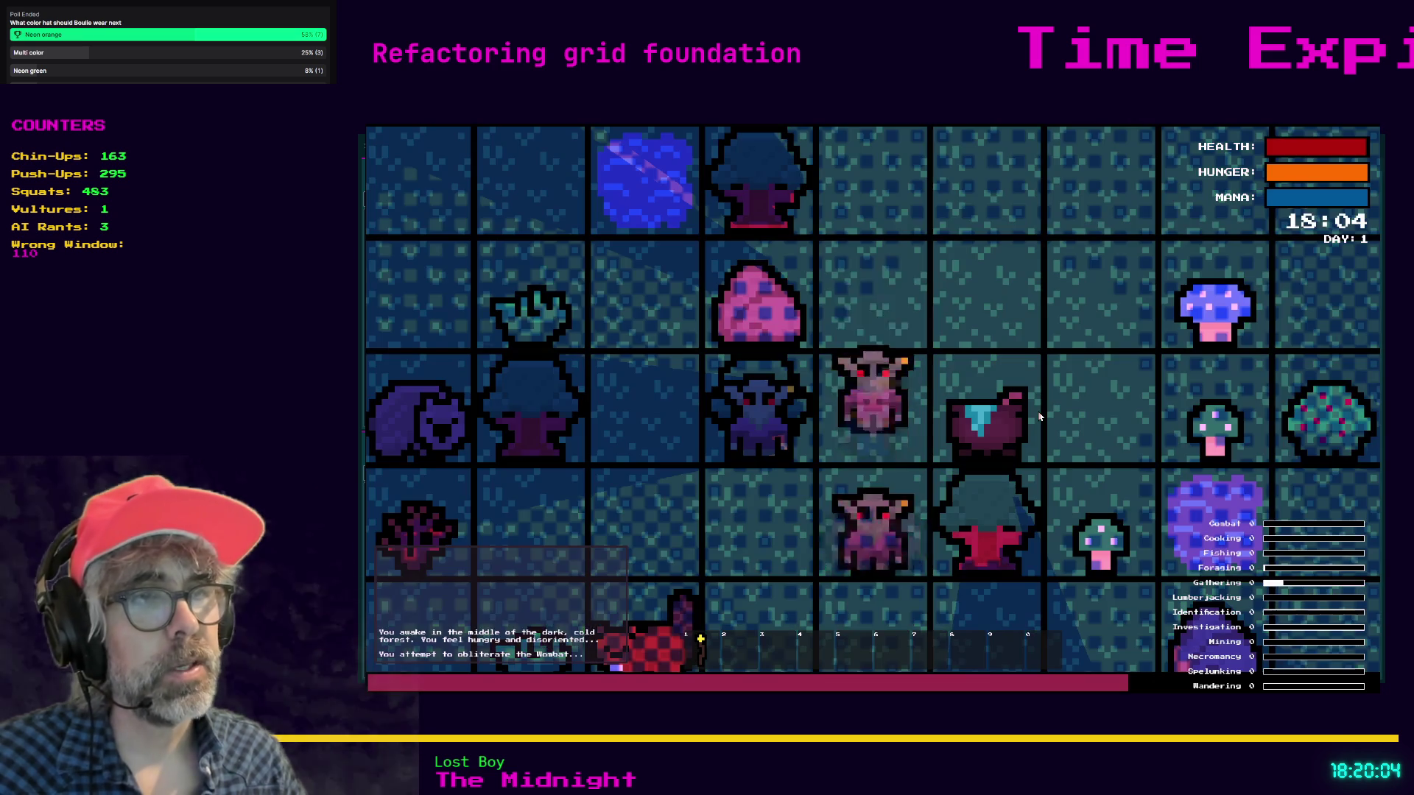
{"action": "key", "text": "Down"}
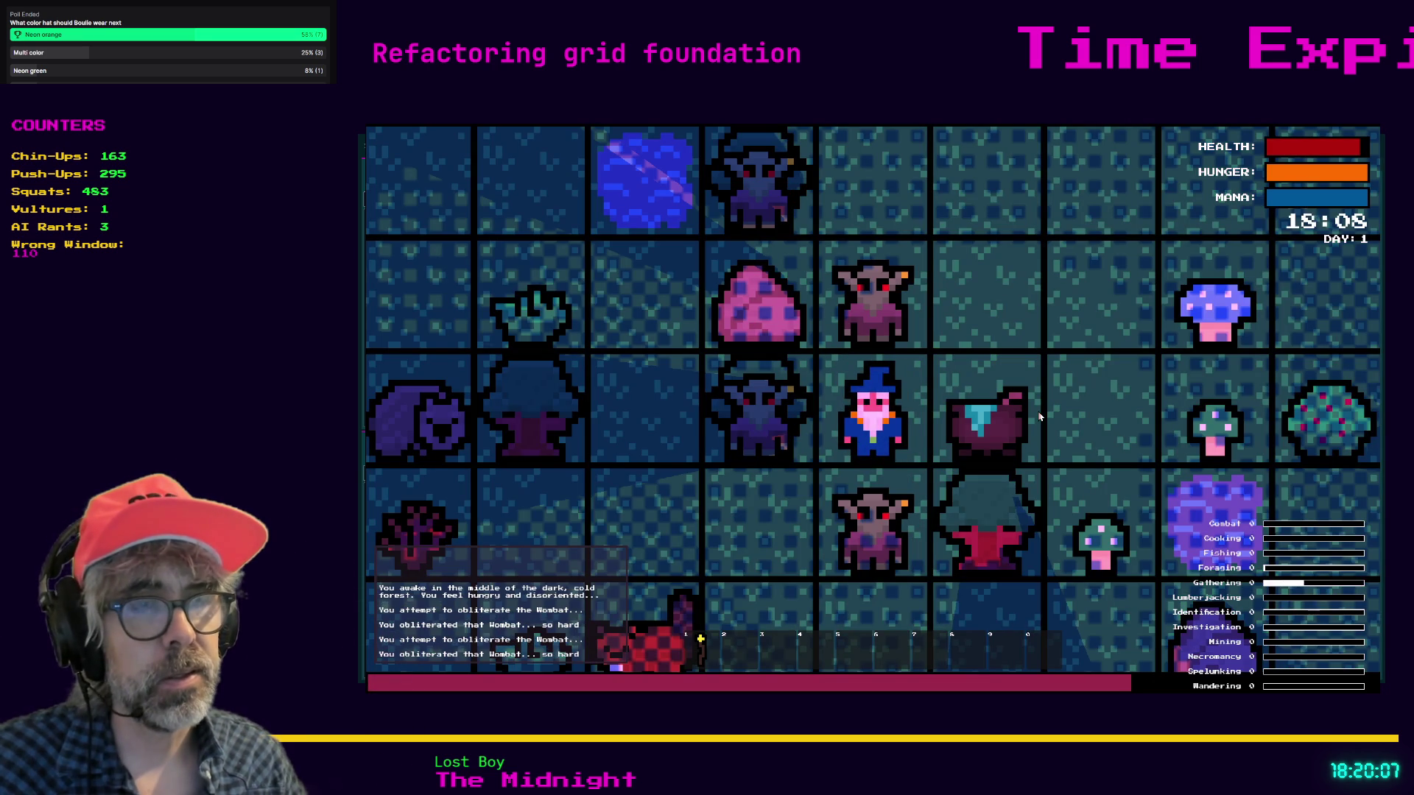
{"action": "key", "text": "Down"}
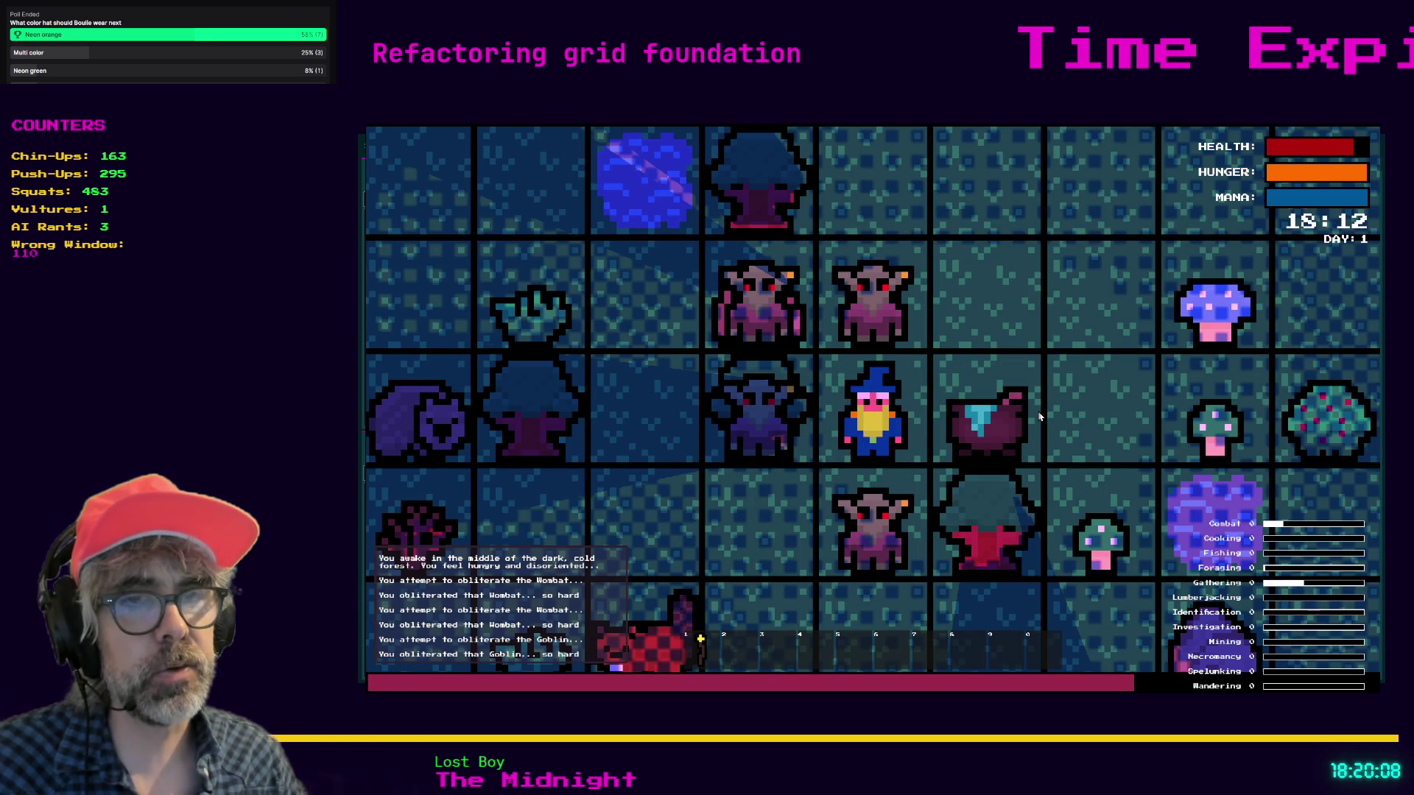
{"action": "key", "text": "Down"}
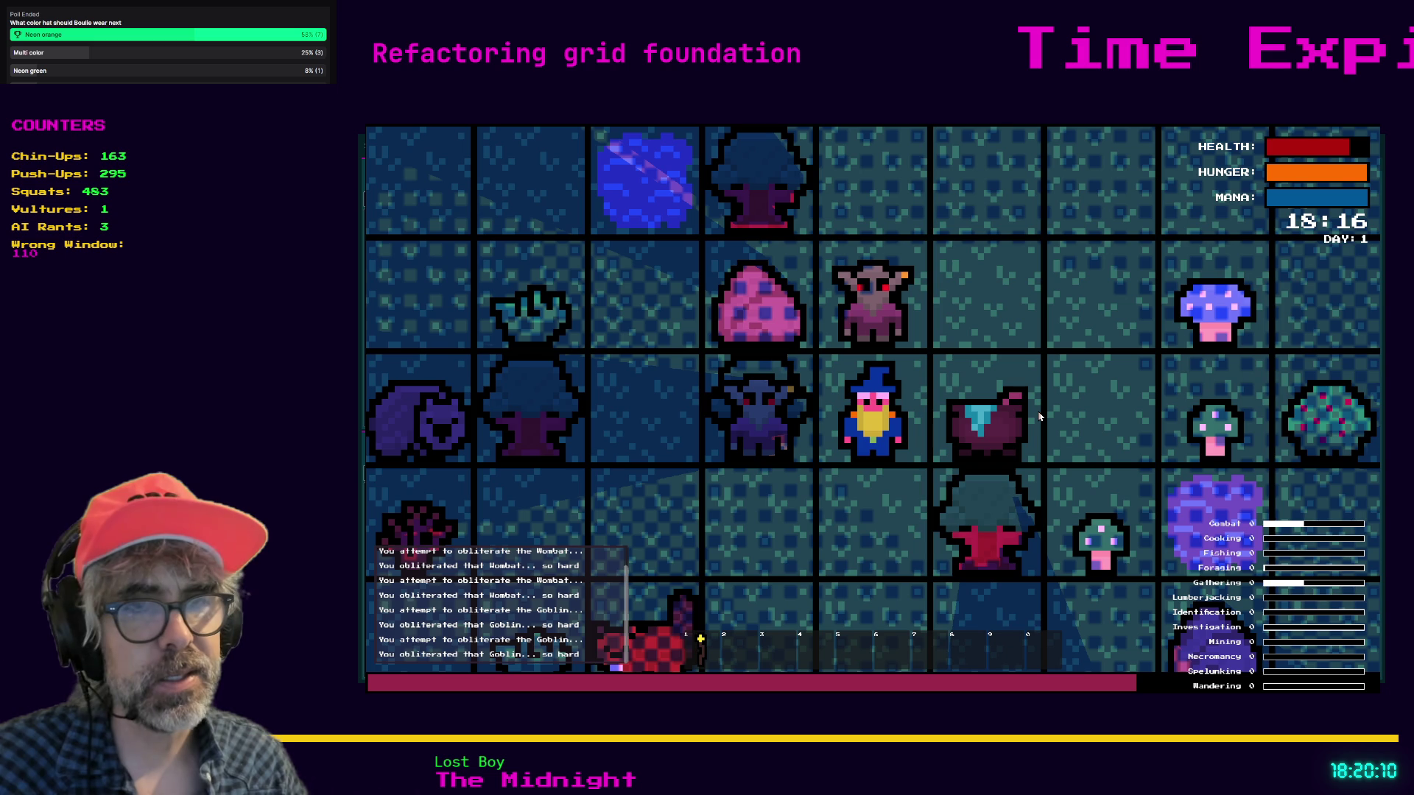
{"action": "key", "text": "Up"}
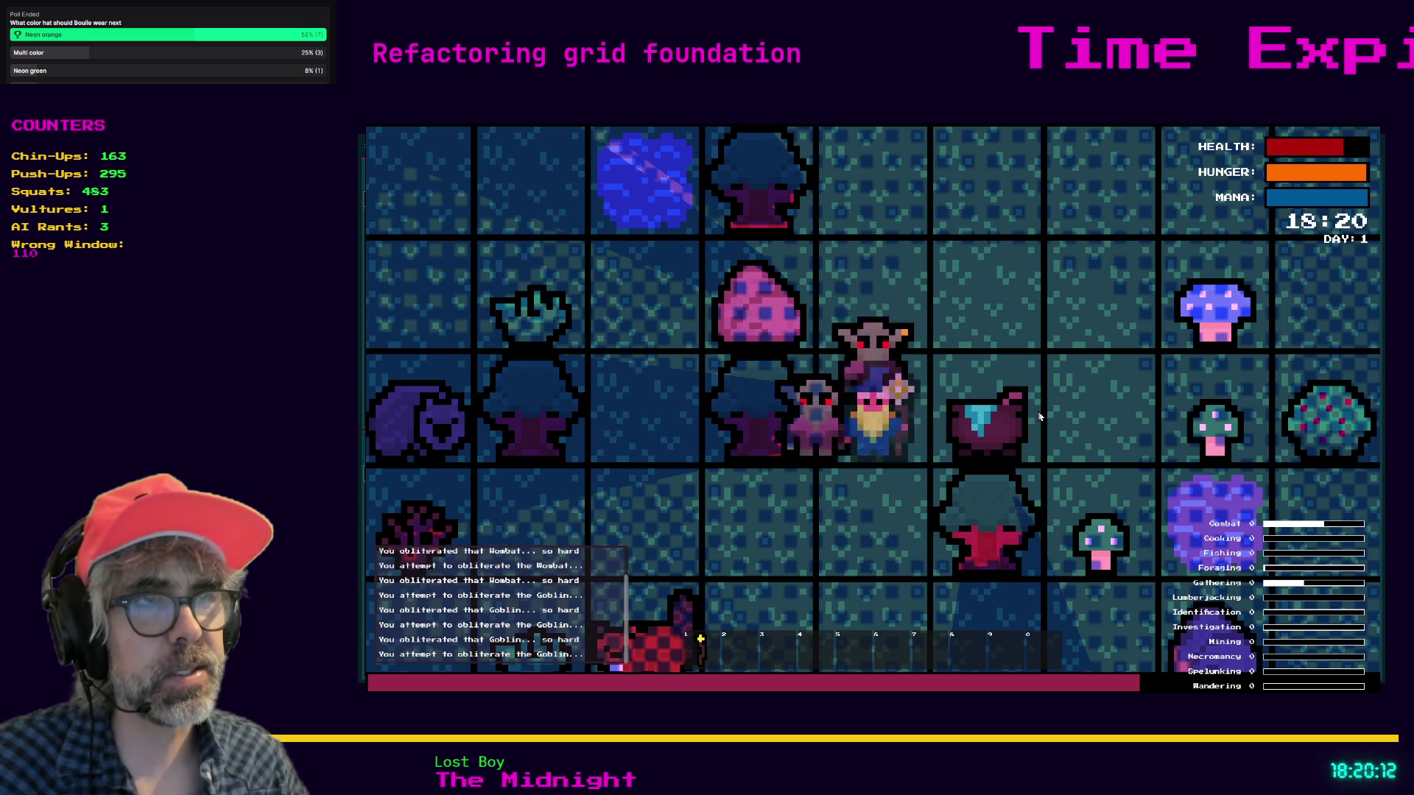
{"action": "key", "text": "Left"}
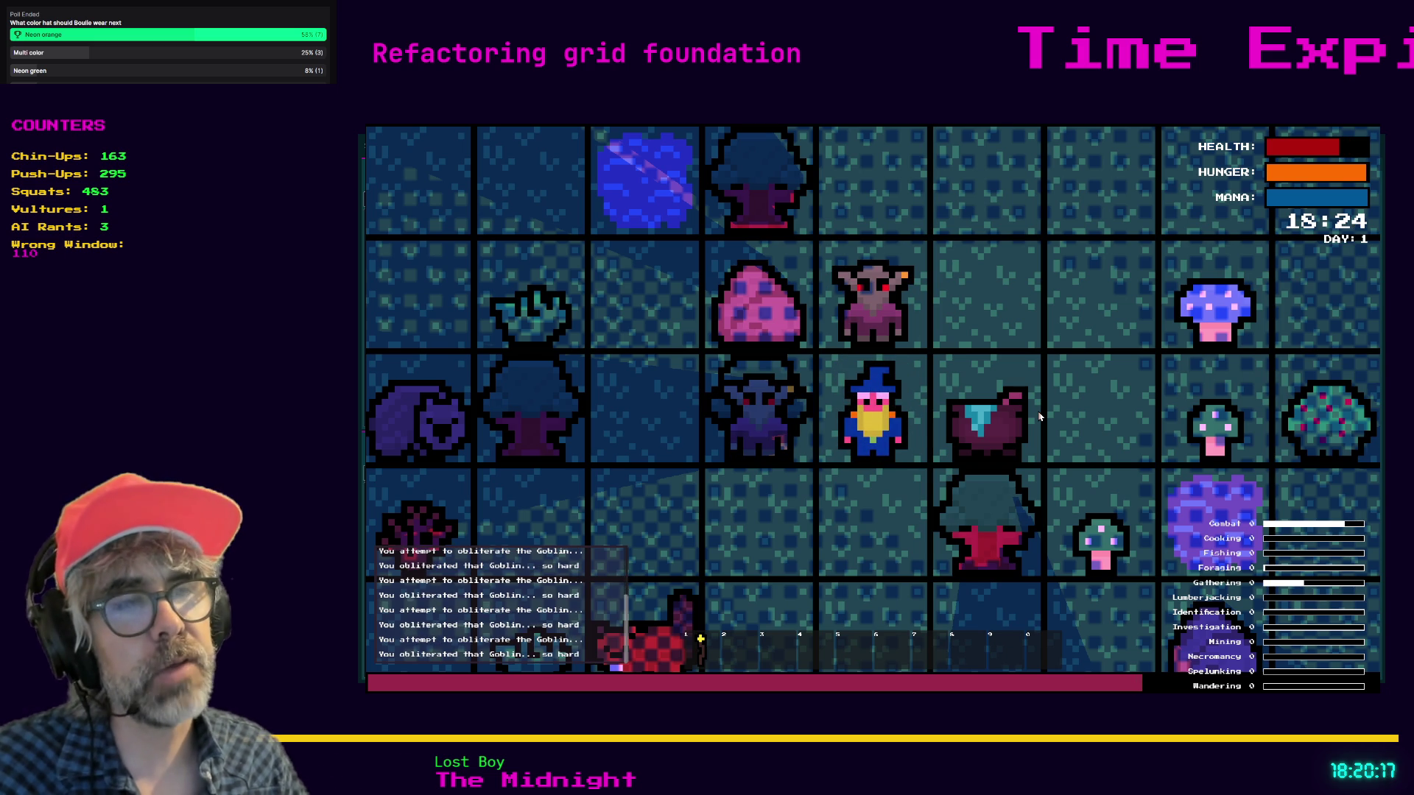
{"action": "key", "text": "Left"}
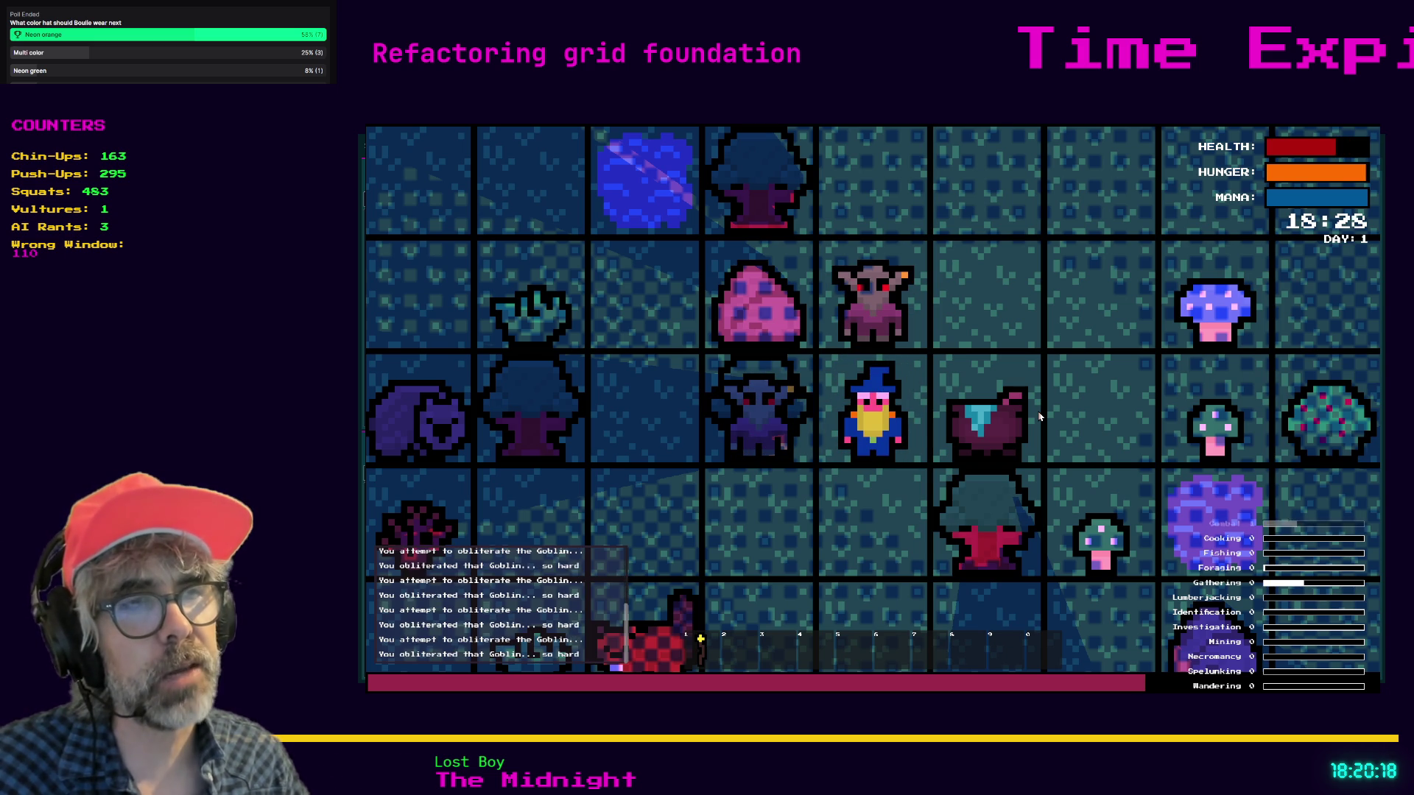
{"action": "key", "text": "Up"}
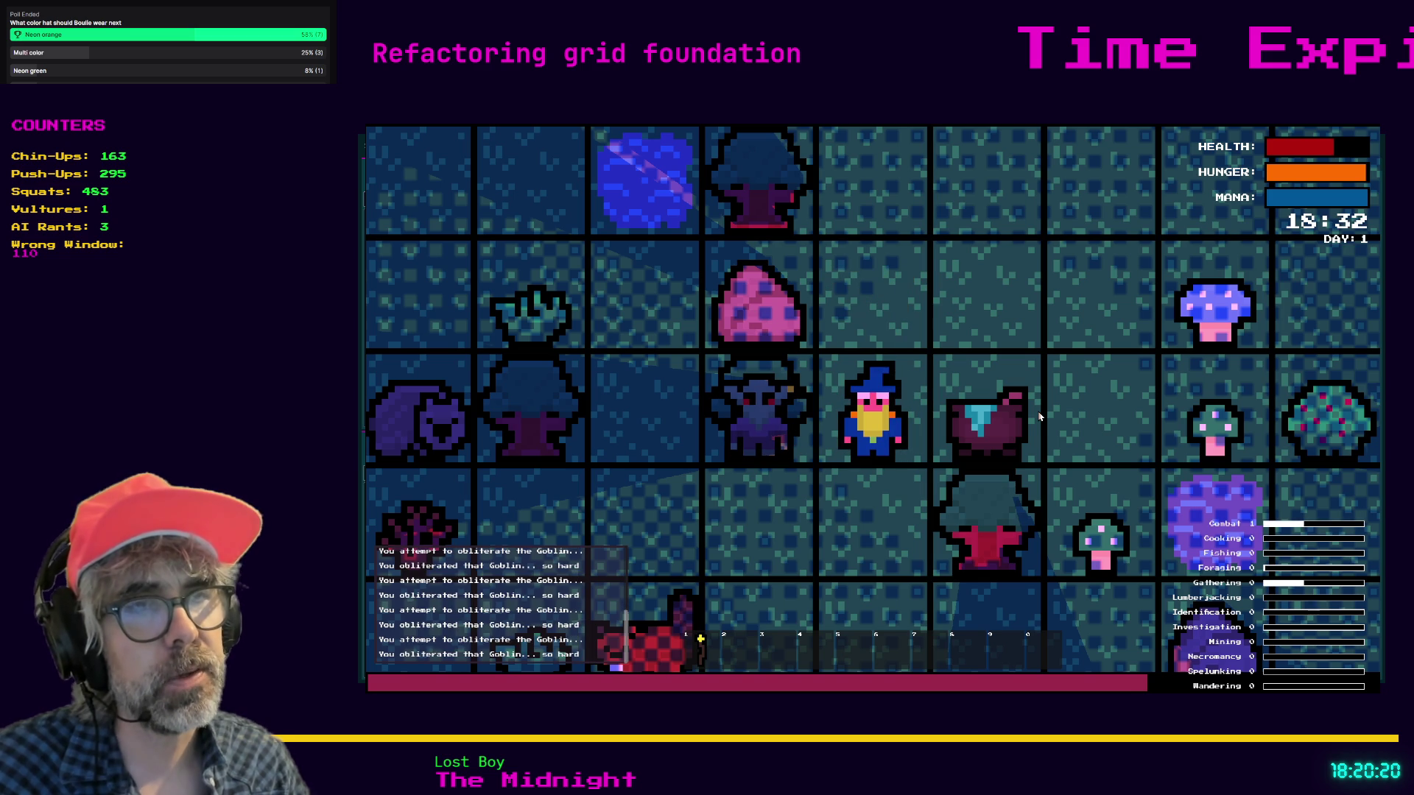
- Try attacking west and moving south, then move the wizard east and north
{"action": "key", "text": "Left"}
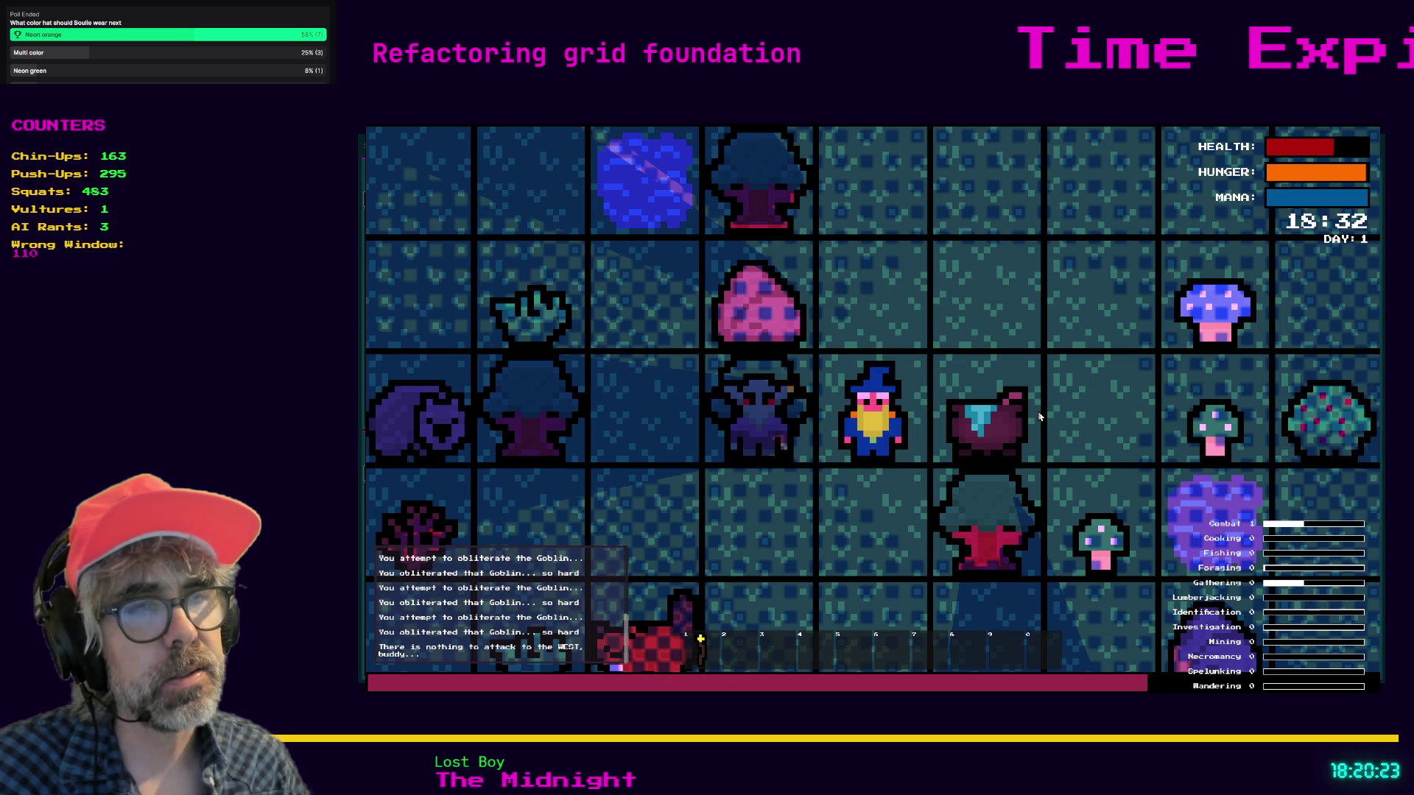
{"action": "key", "text": "Down"}
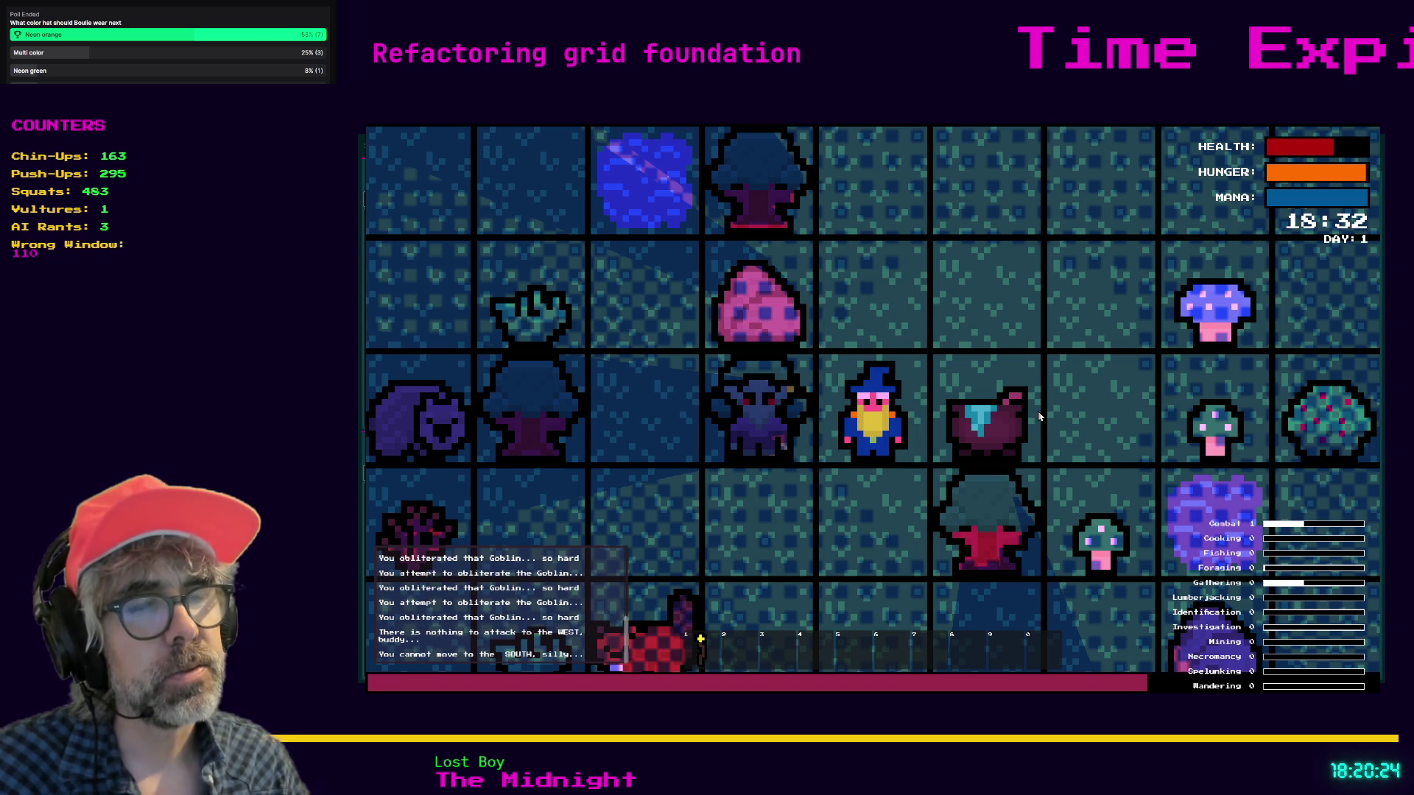
{"action": "key", "text": "Down"}
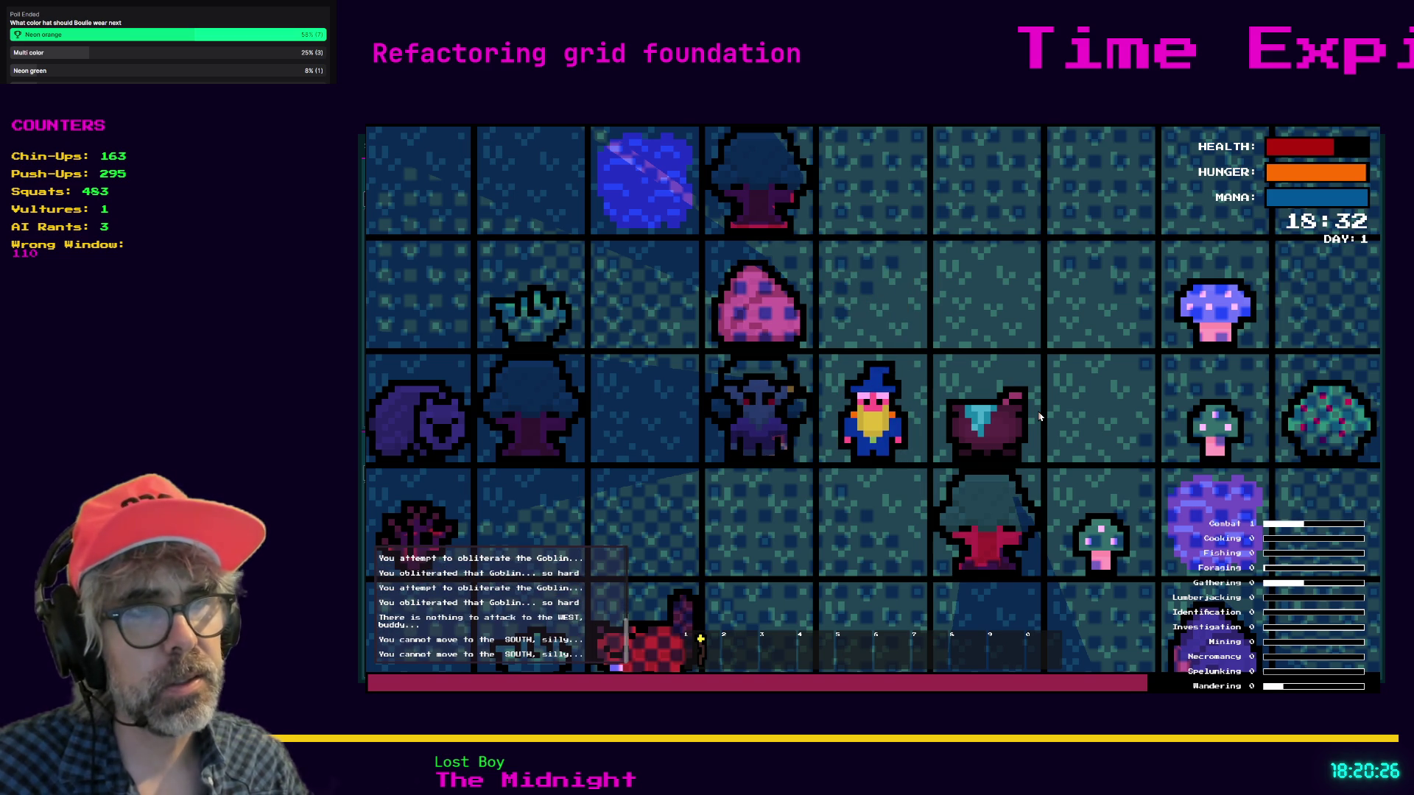
{"action": "key", "text": "Right"}
{"action": "key", "text": "Up"}
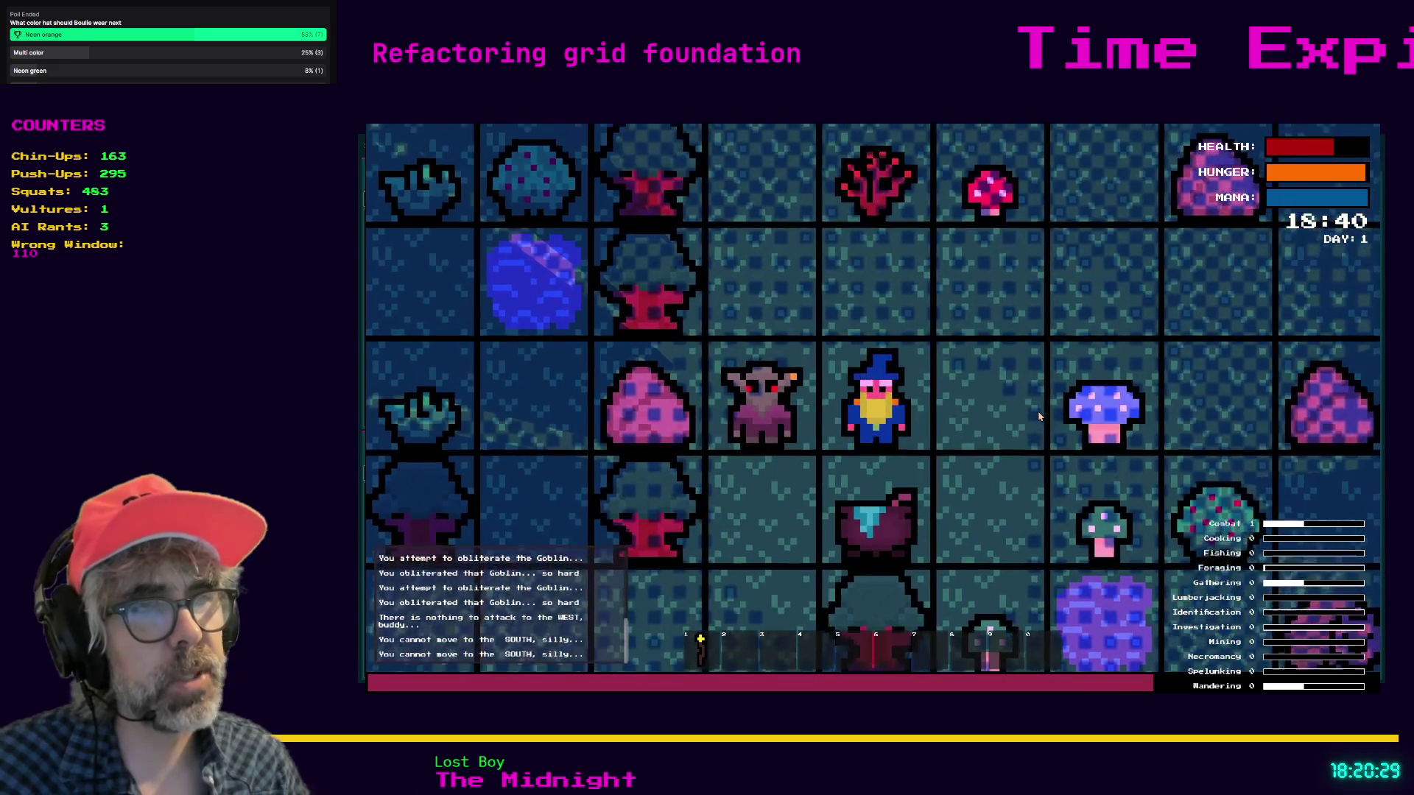
- Destroy the neighbouring Gravestones, kill the Goblin to the west, and close the game
{"action": "key", "text": "Left"}
{"action": "key", "text": "Down"}
{"action": "key", "text": "Down"}
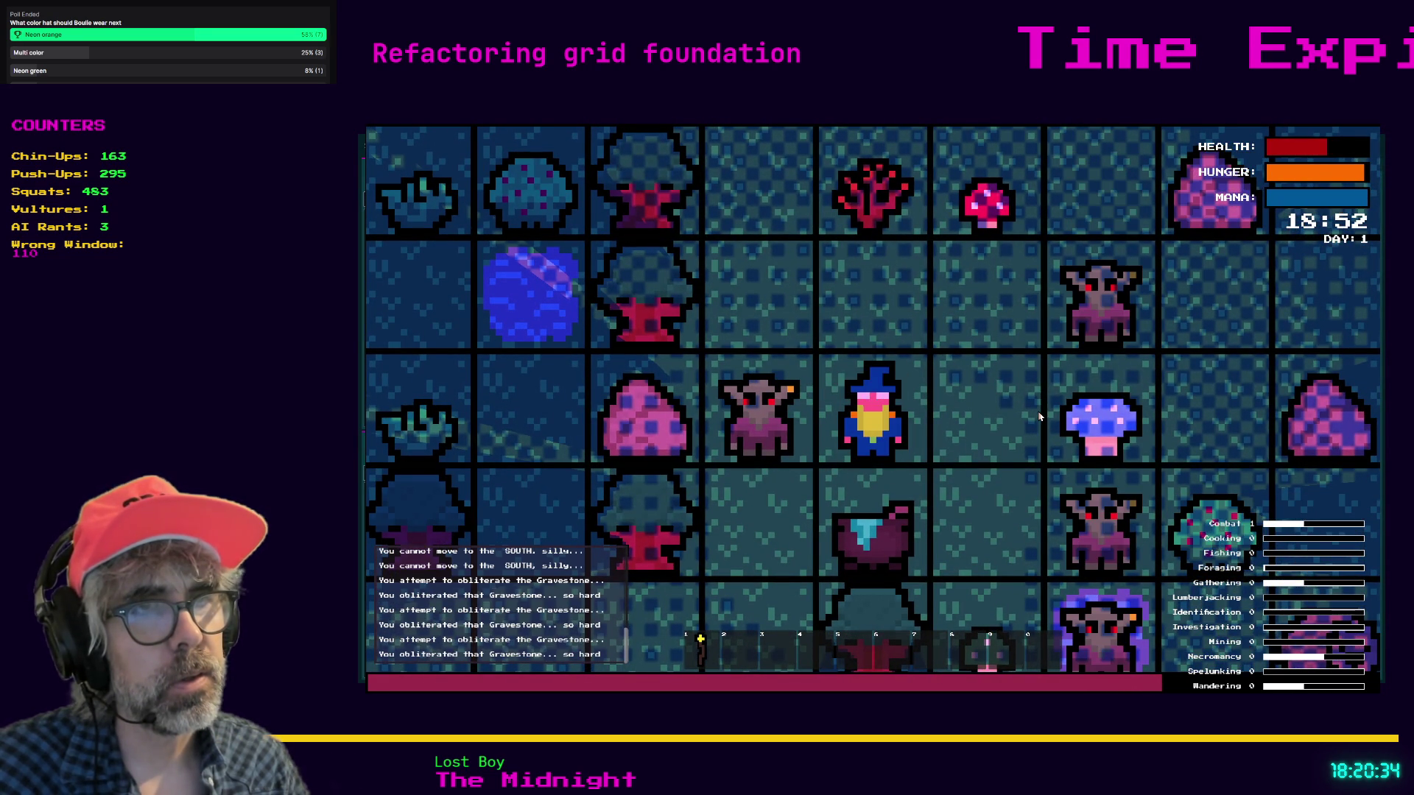
{"action": "key", "text": "Down"}
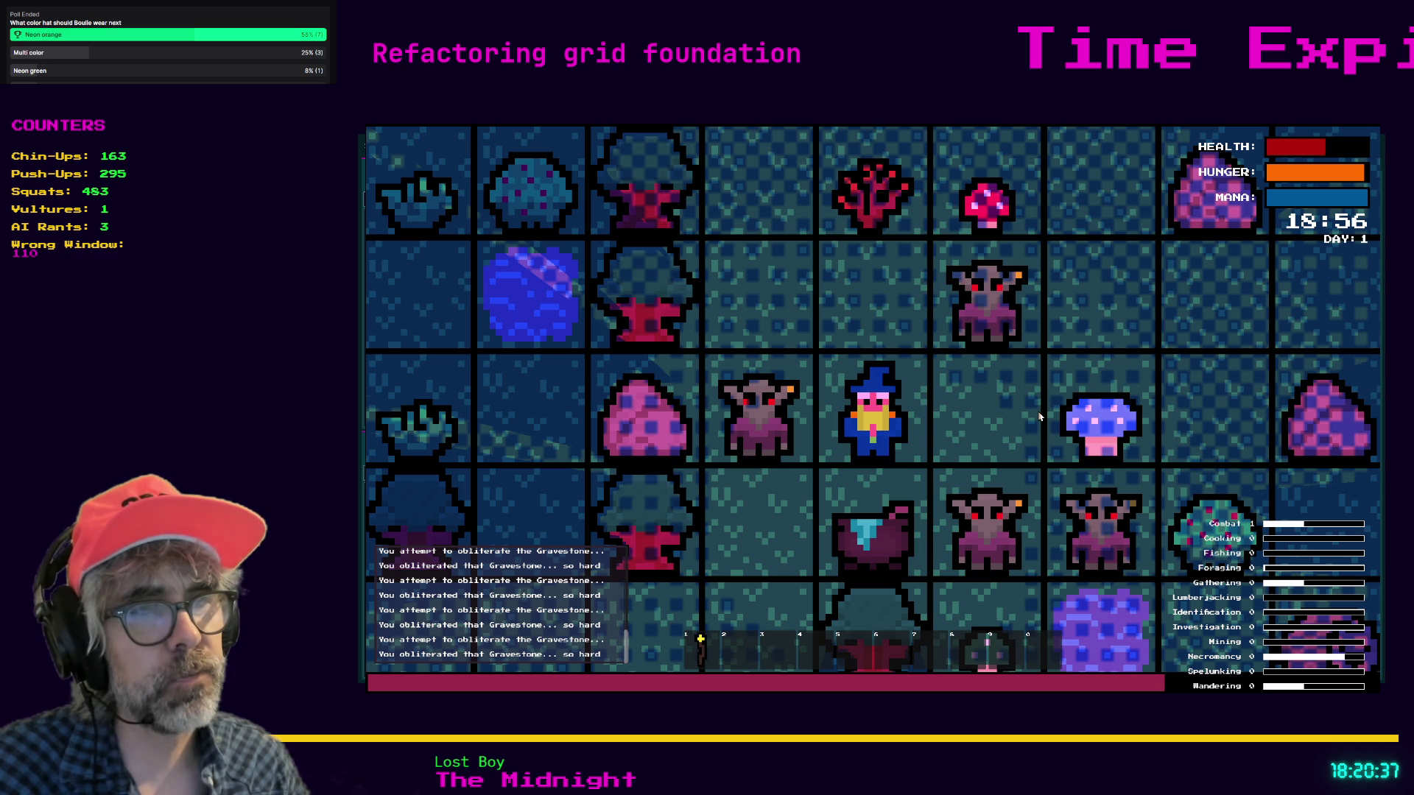
{"action": "key", "text": "Left"}
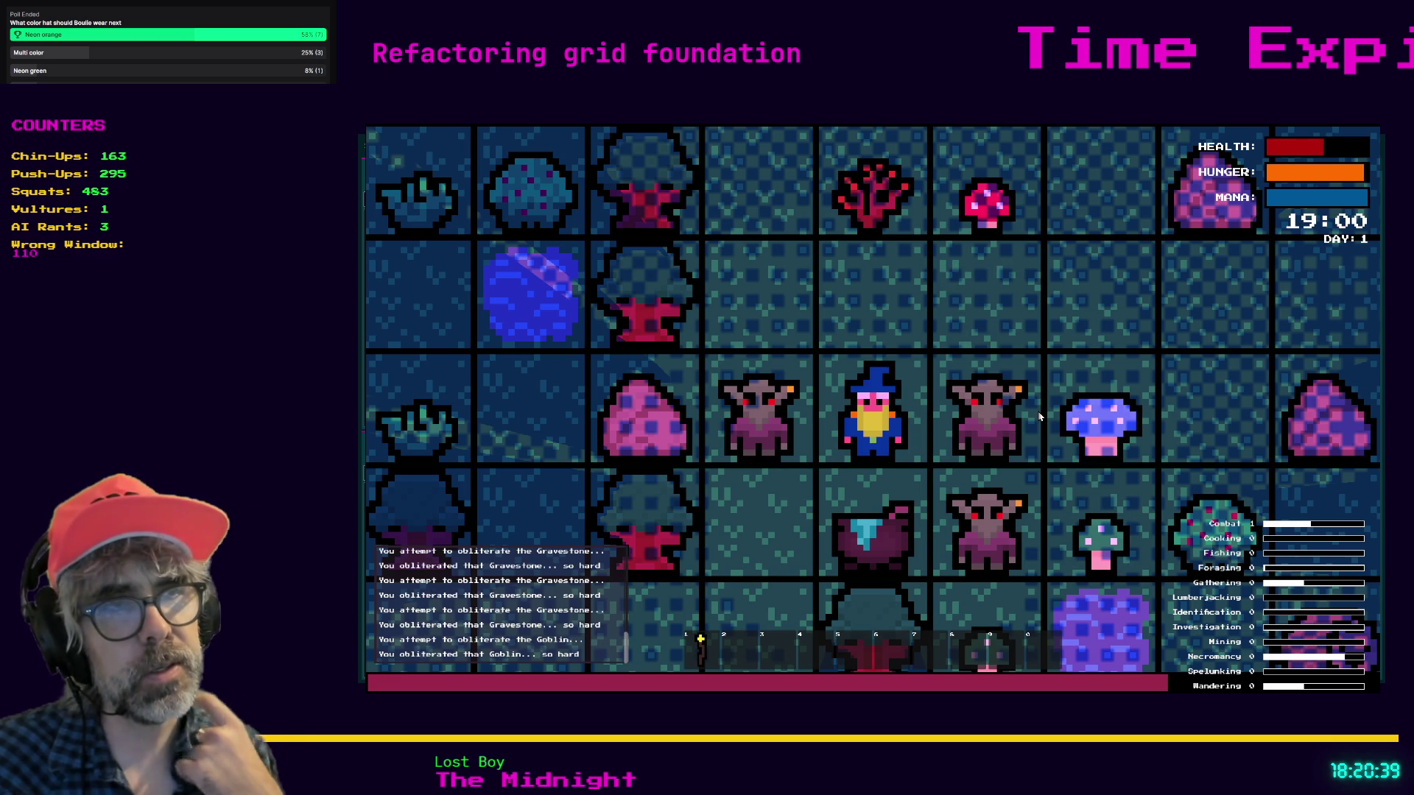
{"action": "key", "text": "Left"}
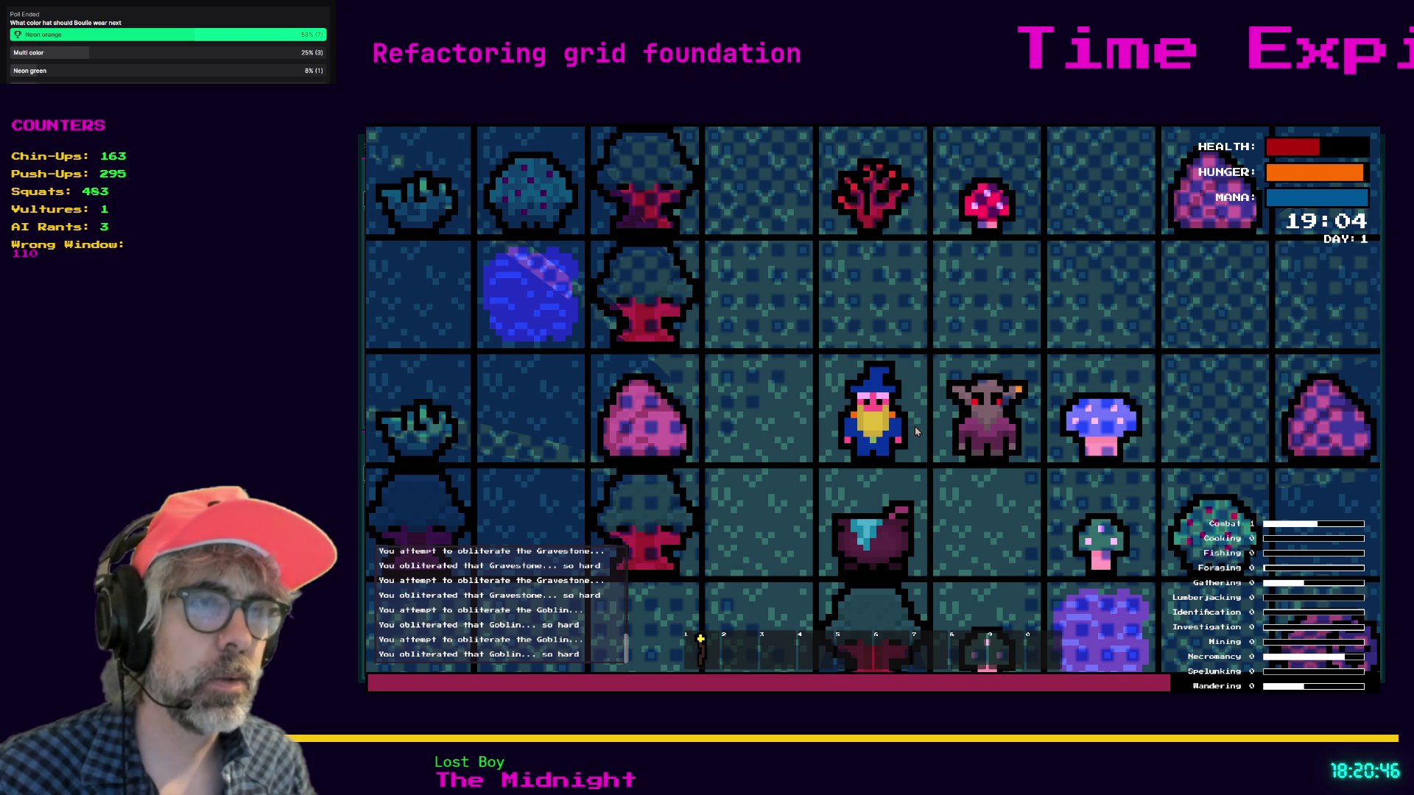
{"action": "key", "text": "Escape"}
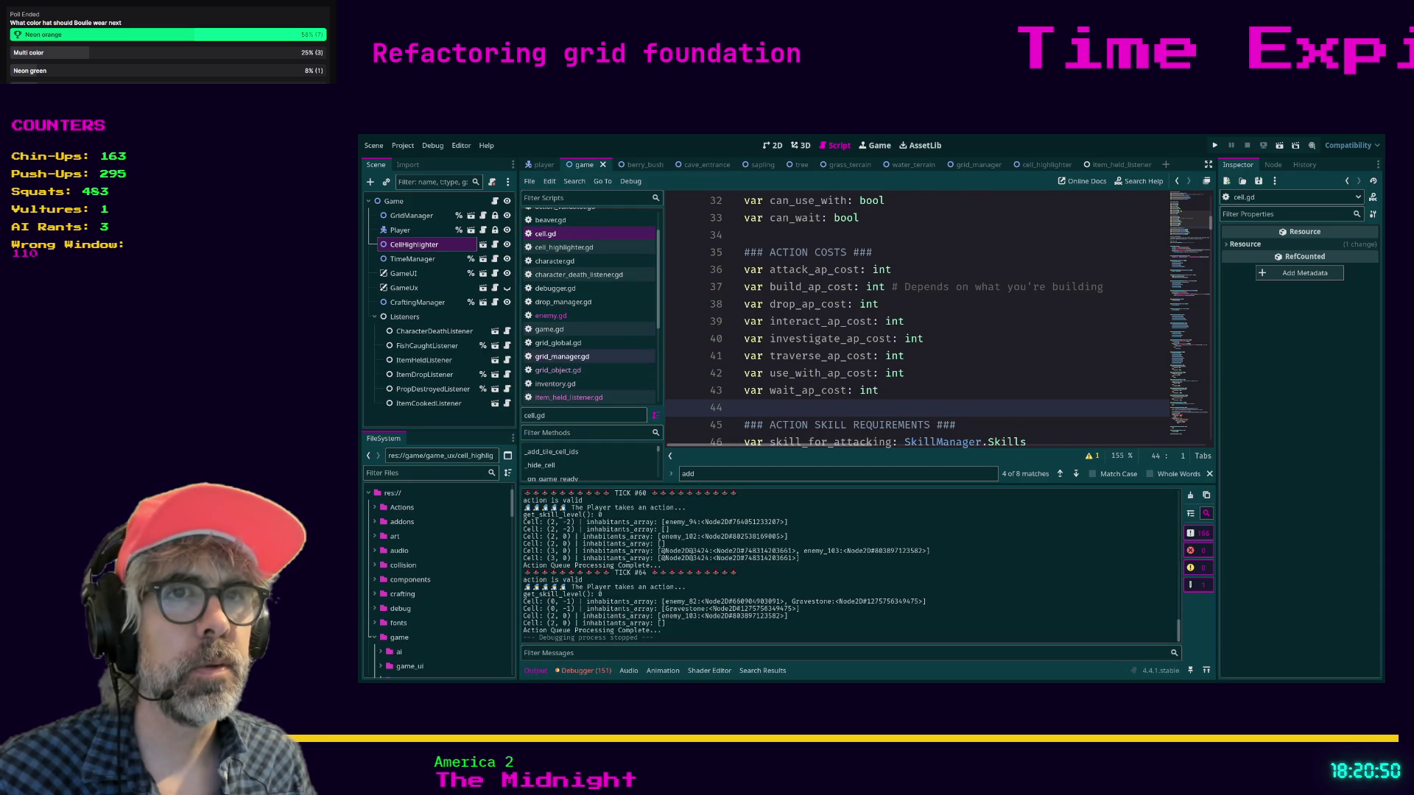
- Switch to enemy.gd and look at its new add_inhabitant_to_cell call
{"action": "left_click", "coordinate": [587, 398]}
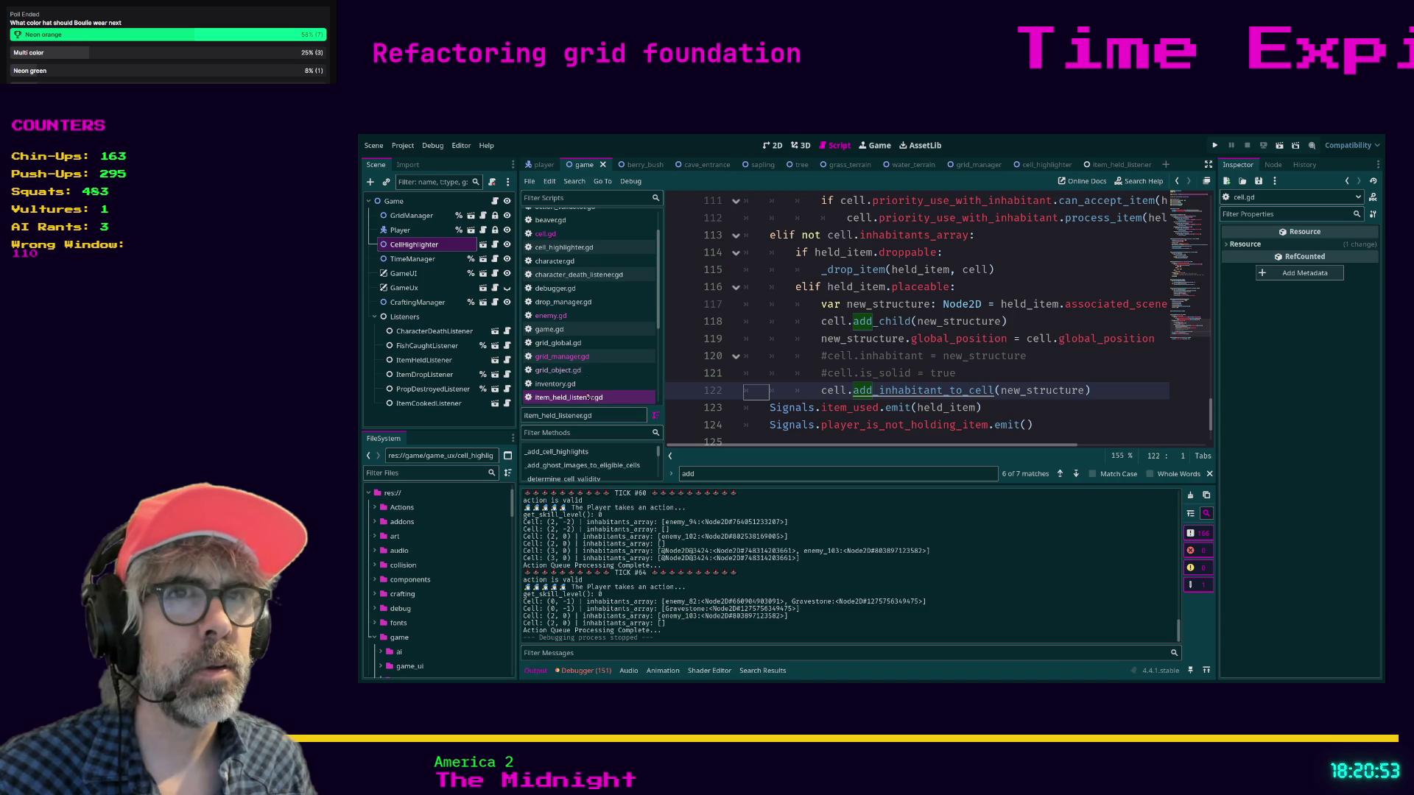
{"action": "left_click", "coordinate": [568, 315]}
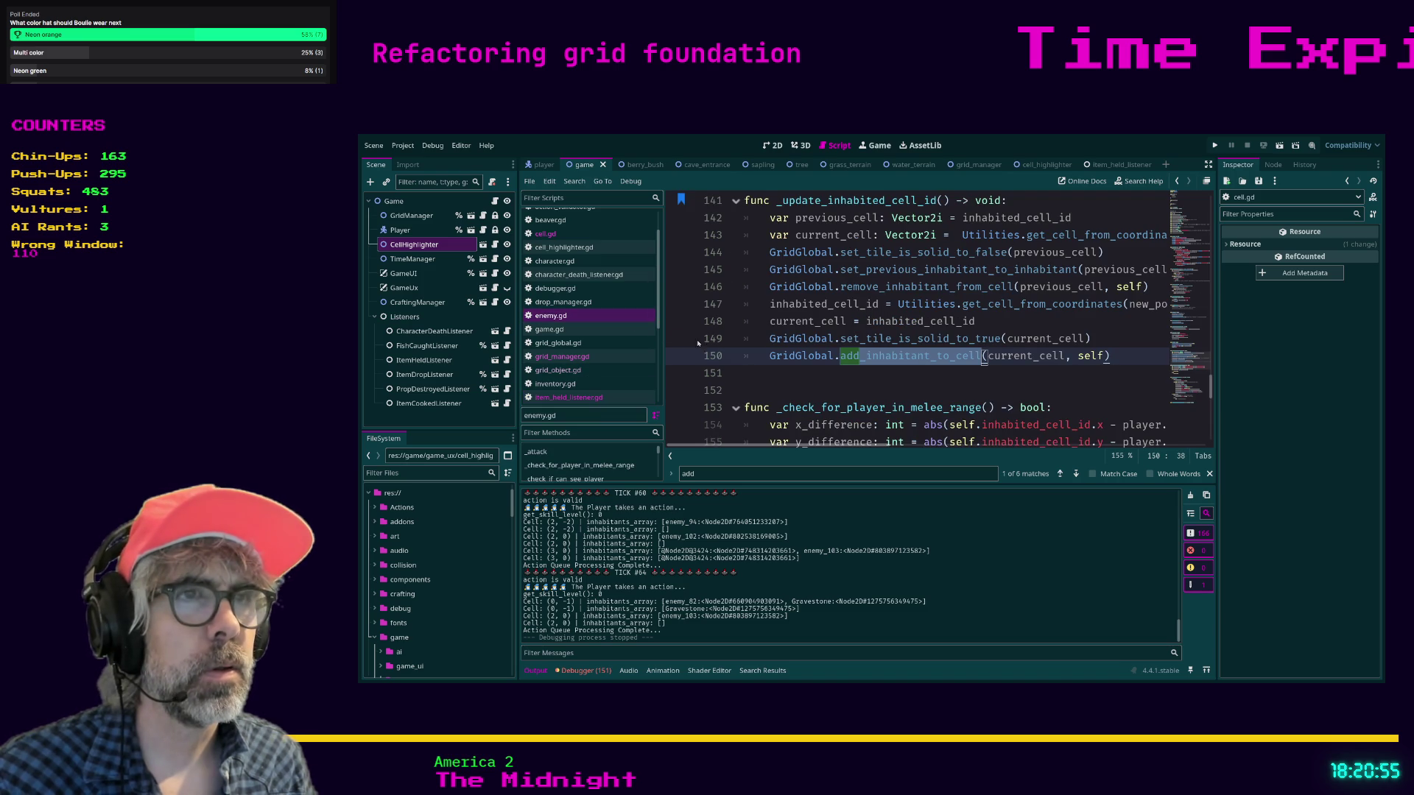
{"action": "left_click", "coordinate": [802, 372]}
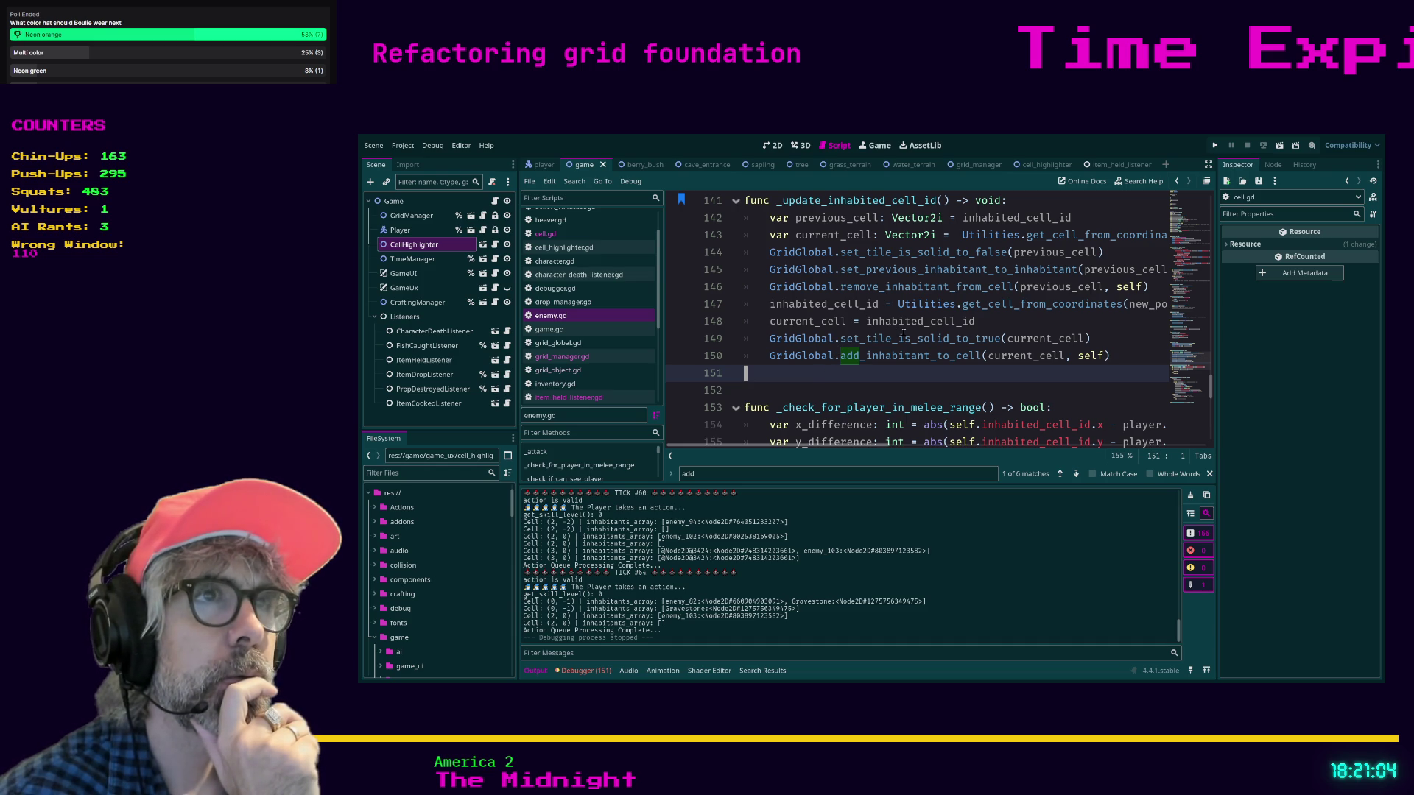
- Review the code around _update_inhabited_cell_id, then start a Ctrl+F search for 'graves'
{"action": "scroll", "coordinate": [904, 332], "scroll_direction": "up", "scroll_amount": 1}
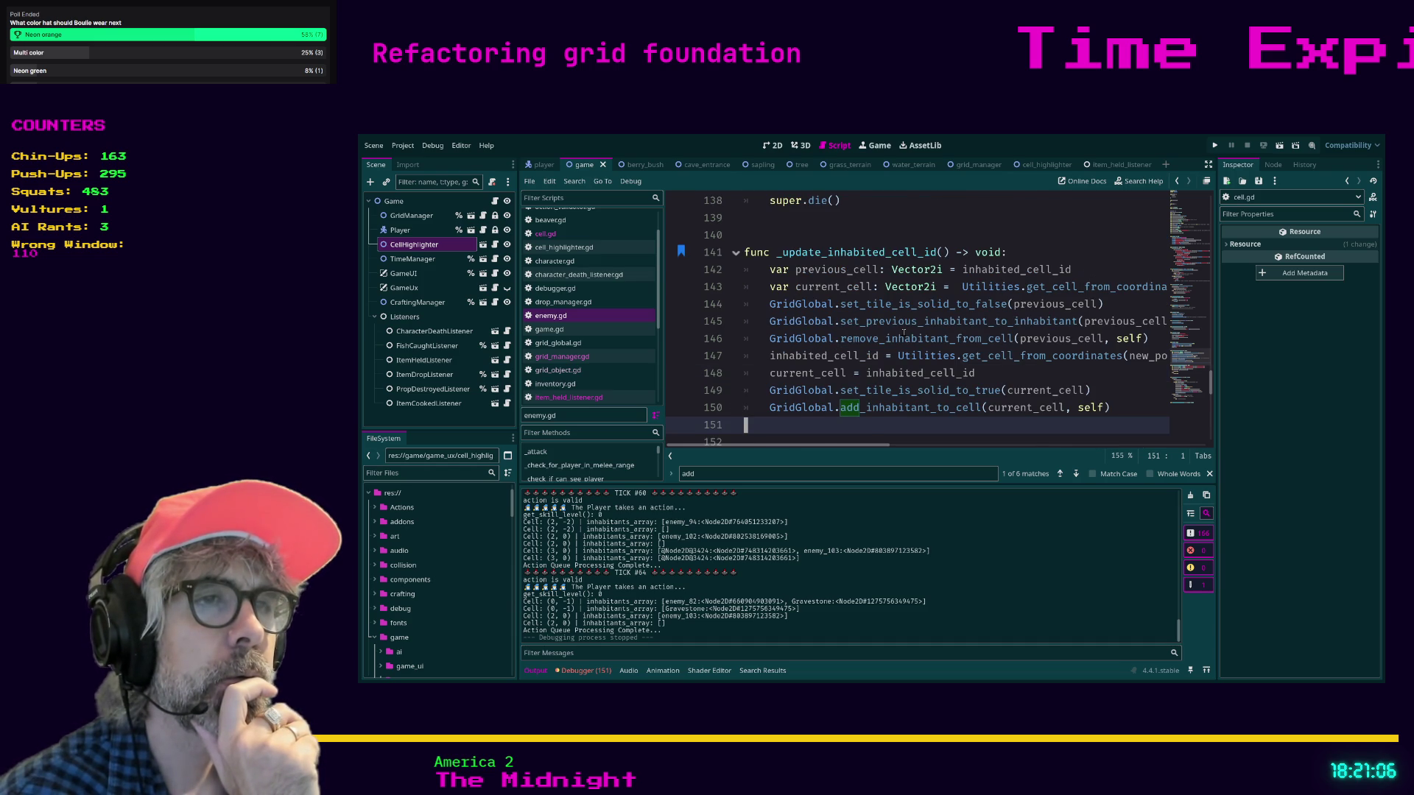
{"action": "scroll", "coordinate": [904, 333], "scroll_direction": "down", "scroll_amount": 2}
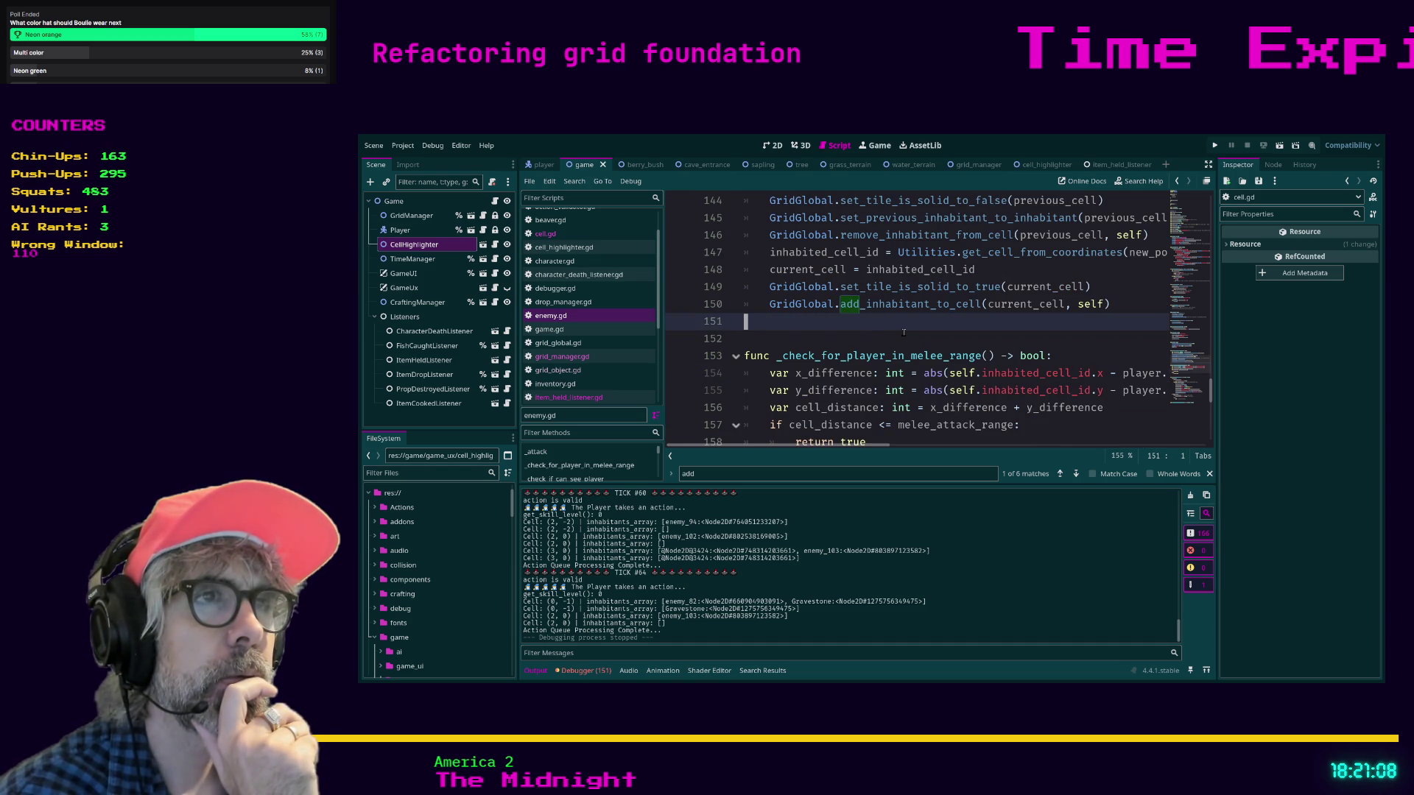
{"action": "scroll", "coordinate": [884, 326], "scroll_direction": "down", "scroll_amount": 1}
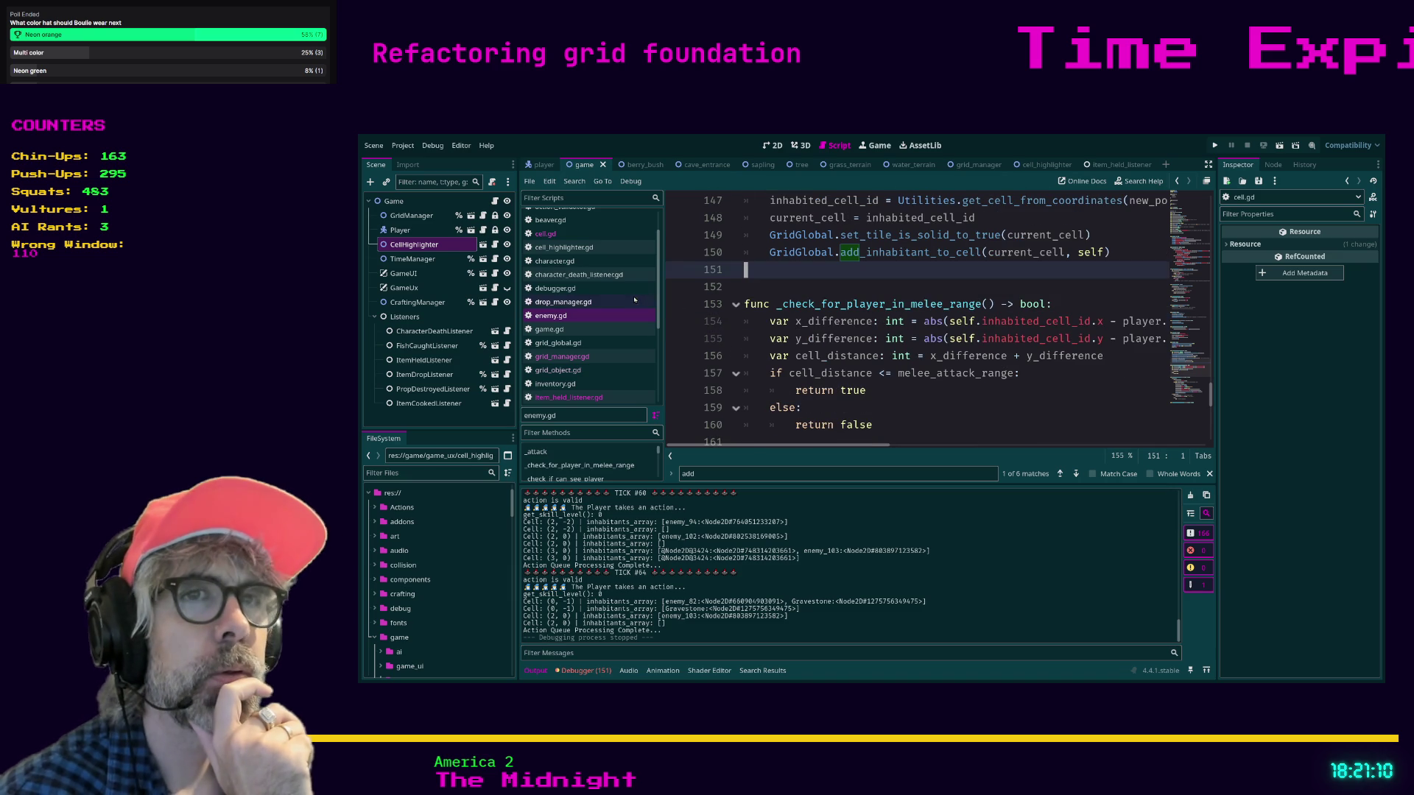
{"action": "key", "text": "ctrl+f"}
{"action": "type", "text": "gr"}
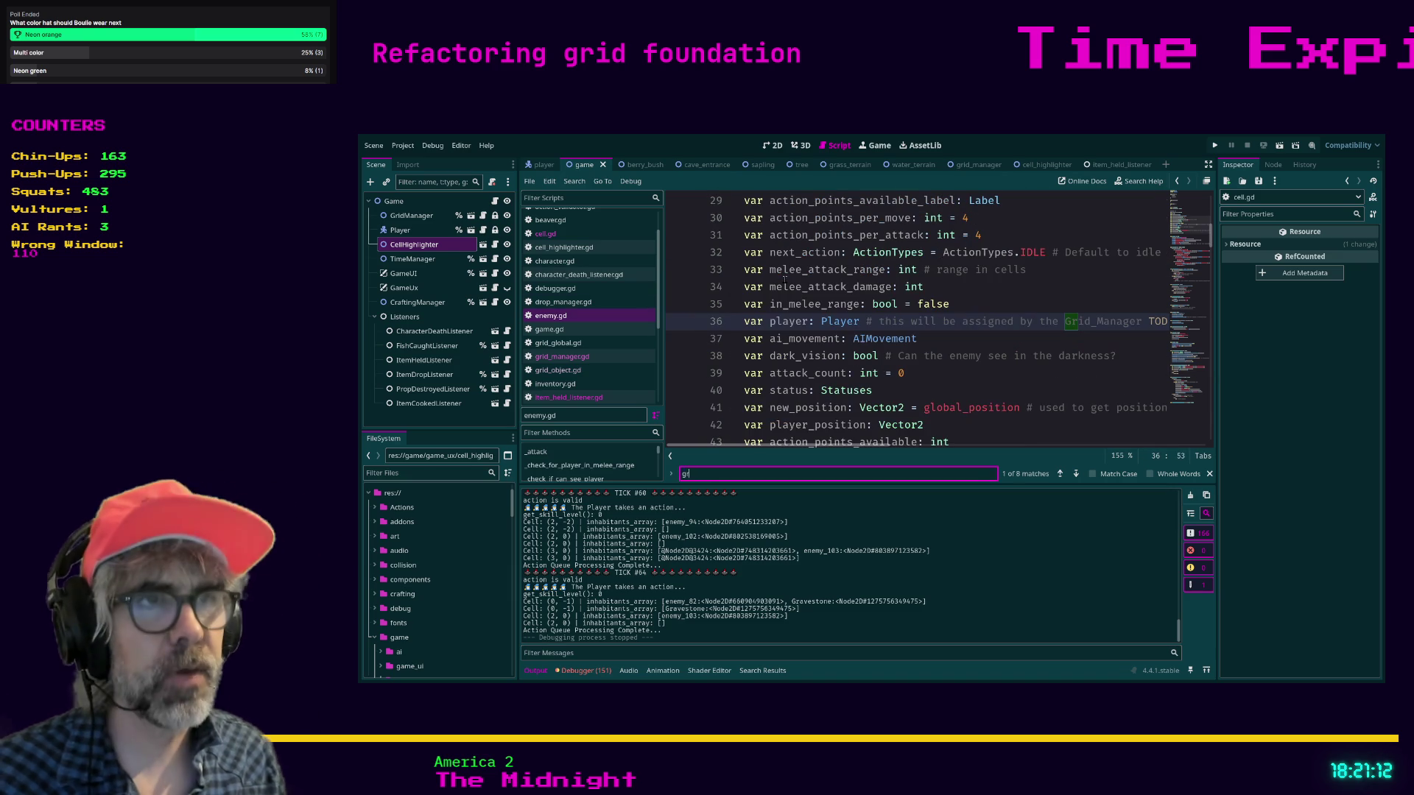
{"action": "type", "text": "aveston"}
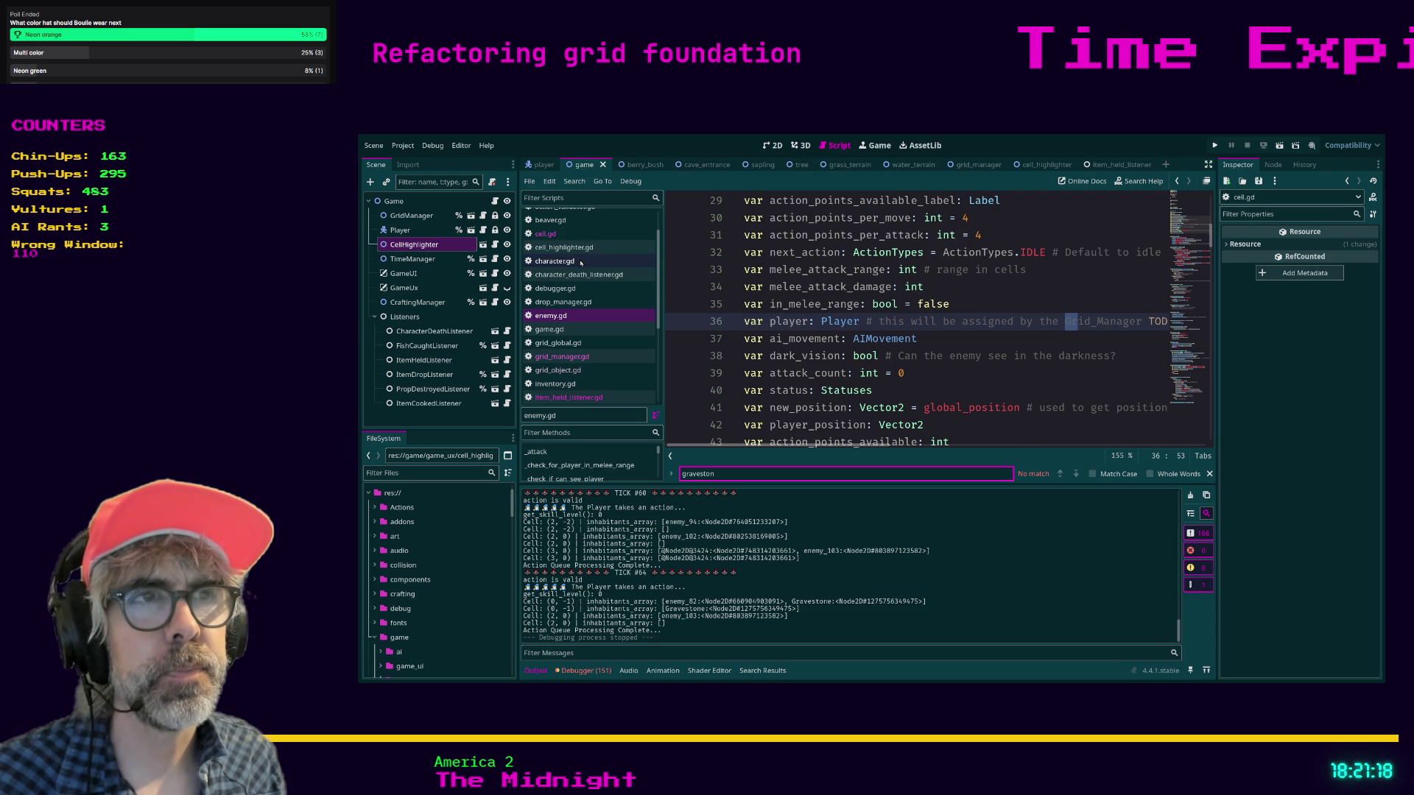
- Look through grid_object.gd and action_manager.gd, then open grid_manager.gd at the gravestone spawning code
{"action": "left_click", "coordinate": [580, 371]}
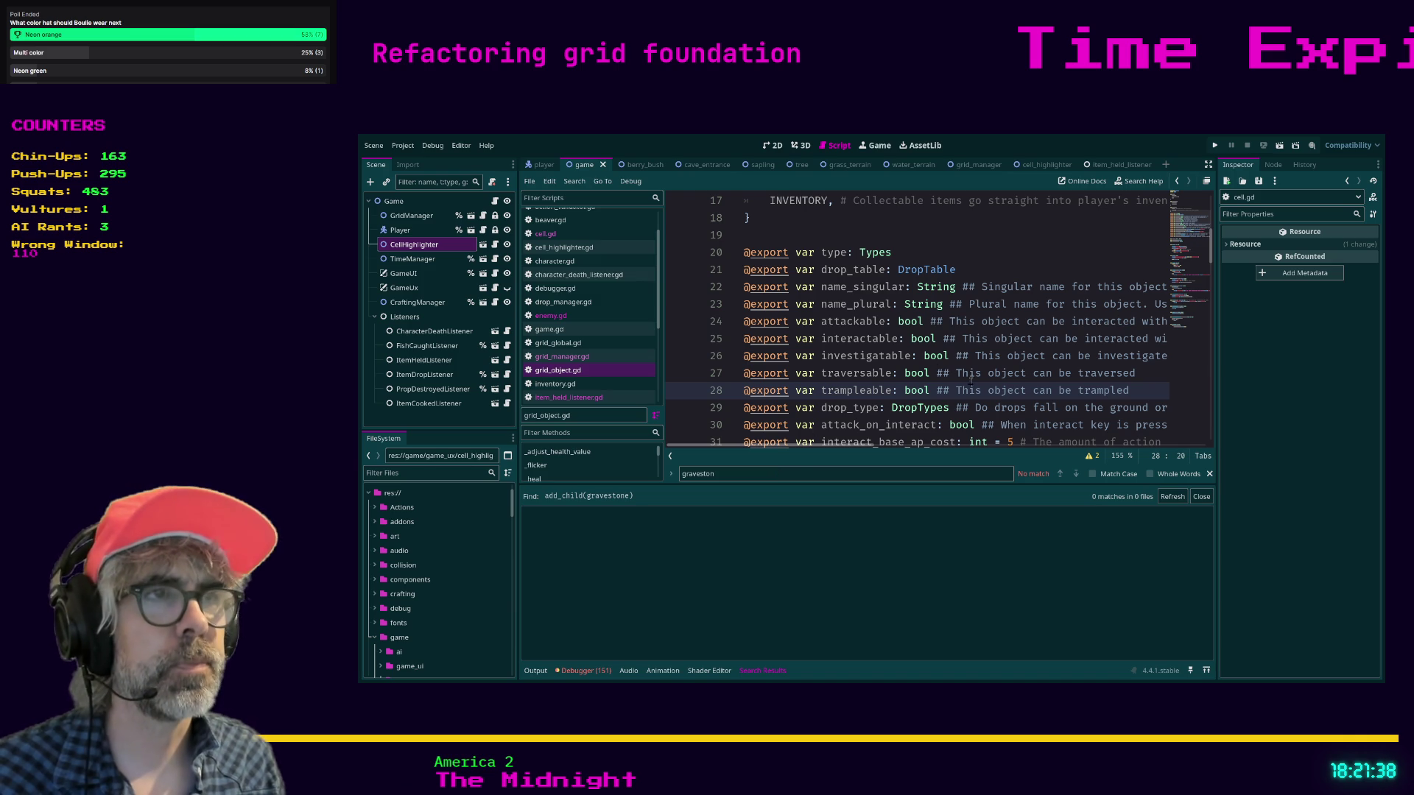
{"action": "scroll", "coordinate": [598, 233], "scroll_direction": "up", "scroll_amount": 2}
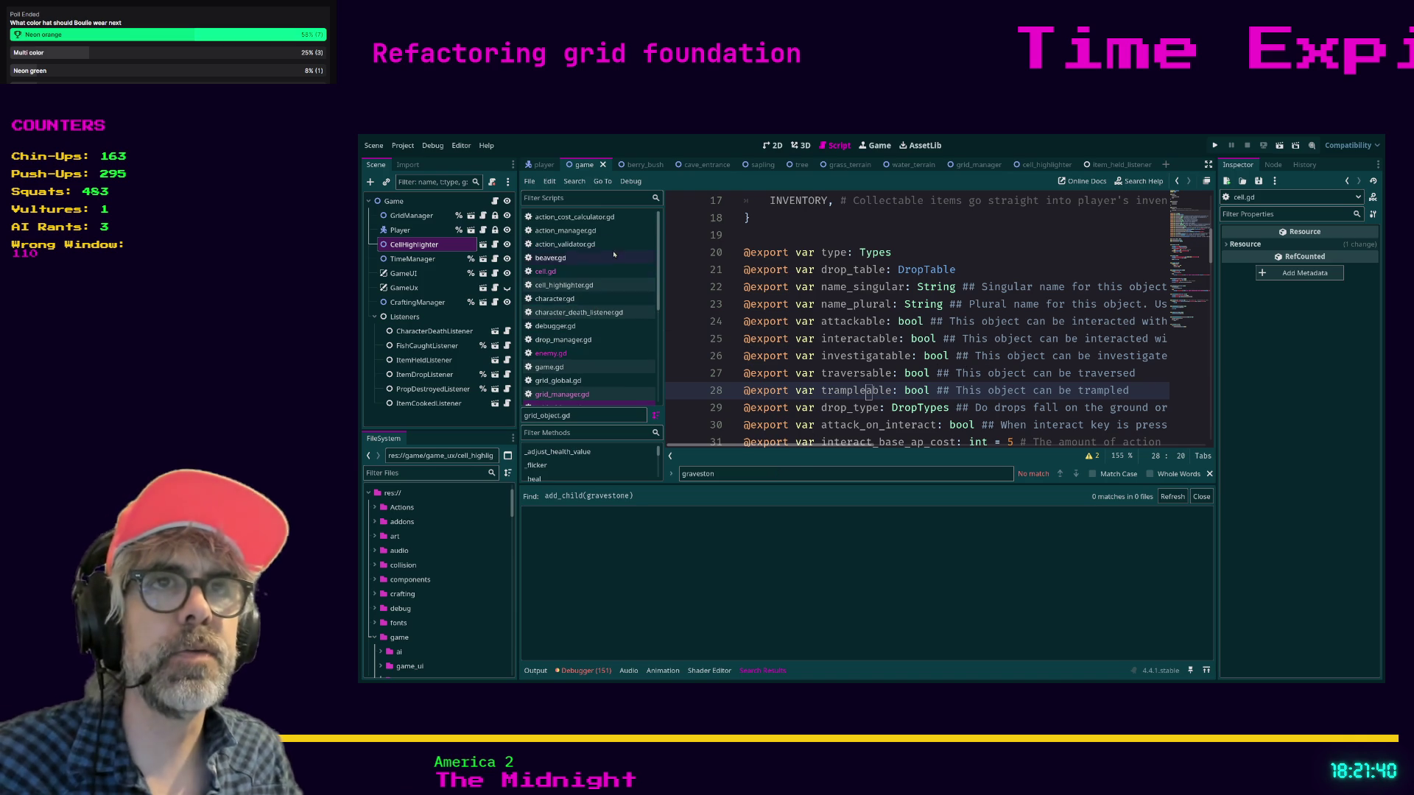
{"action": "left_click", "coordinate": [594, 232]}
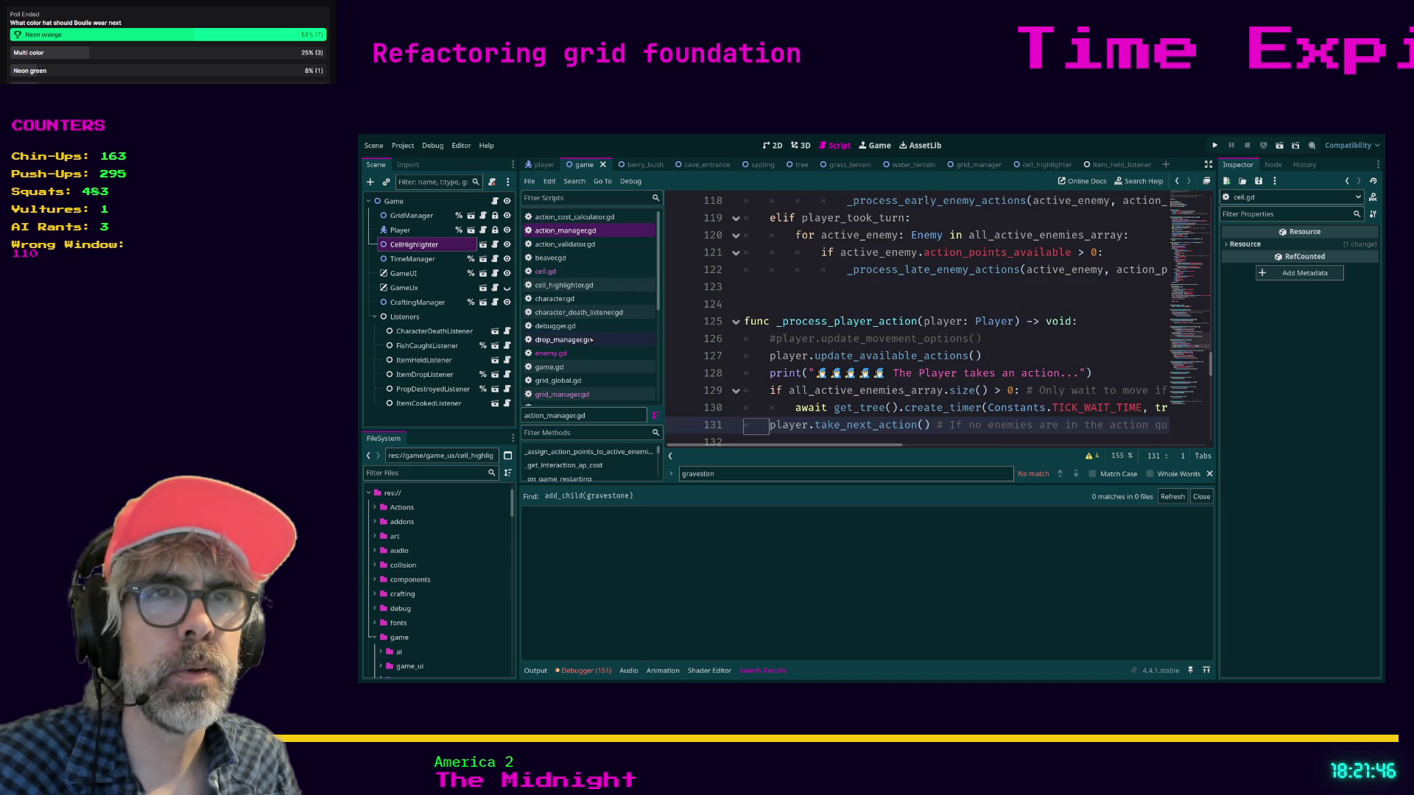
{"action": "scroll", "coordinate": [591, 339], "scroll_direction": "down", "scroll_amount": 1}
{"action": "left_click", "coordinate": [574, 370]}
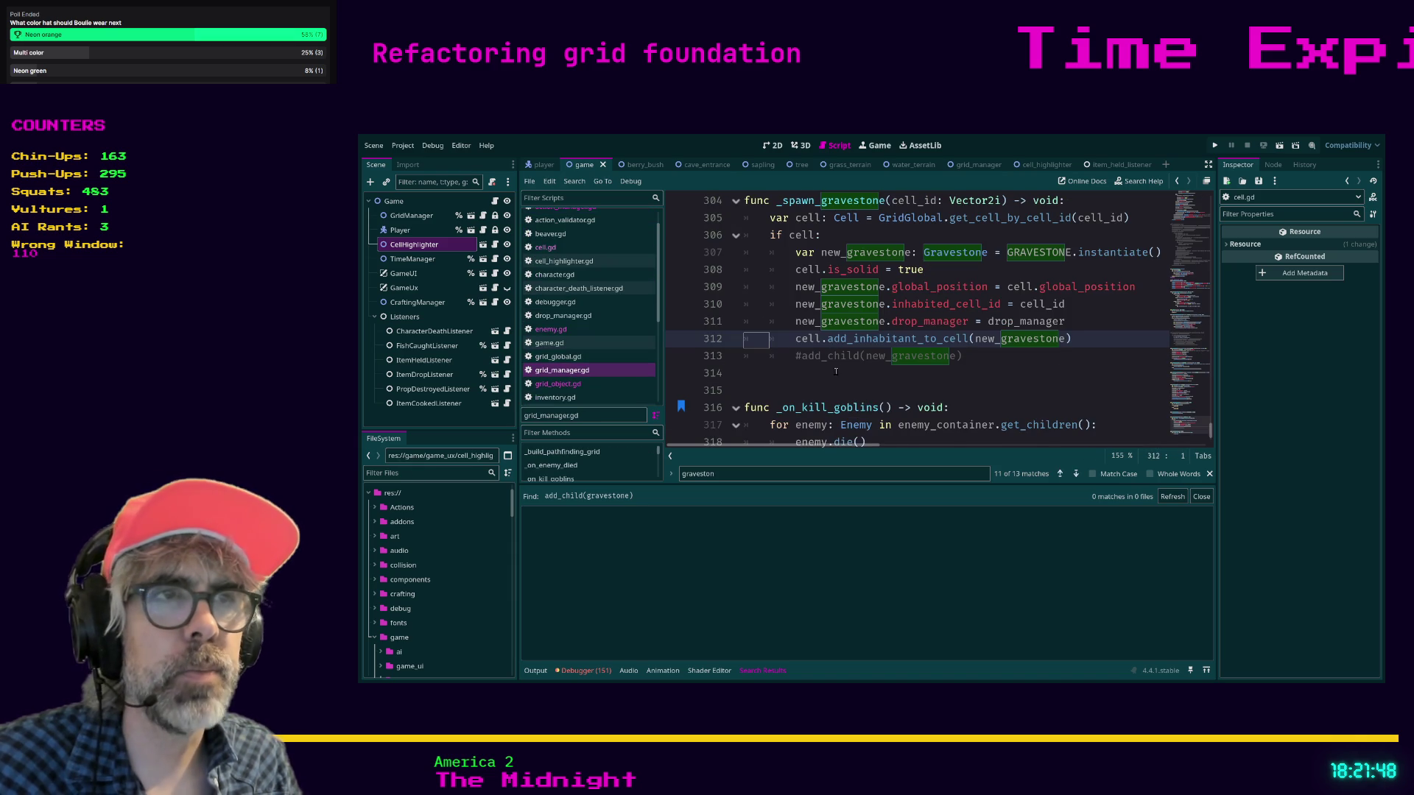
- Follow _spawn_gravestone's add_inhabitant_to_cell call into cell.gd, then return to grid_manager.gd line 313
{"action": "left_click", "coordinate": [834, 381]}
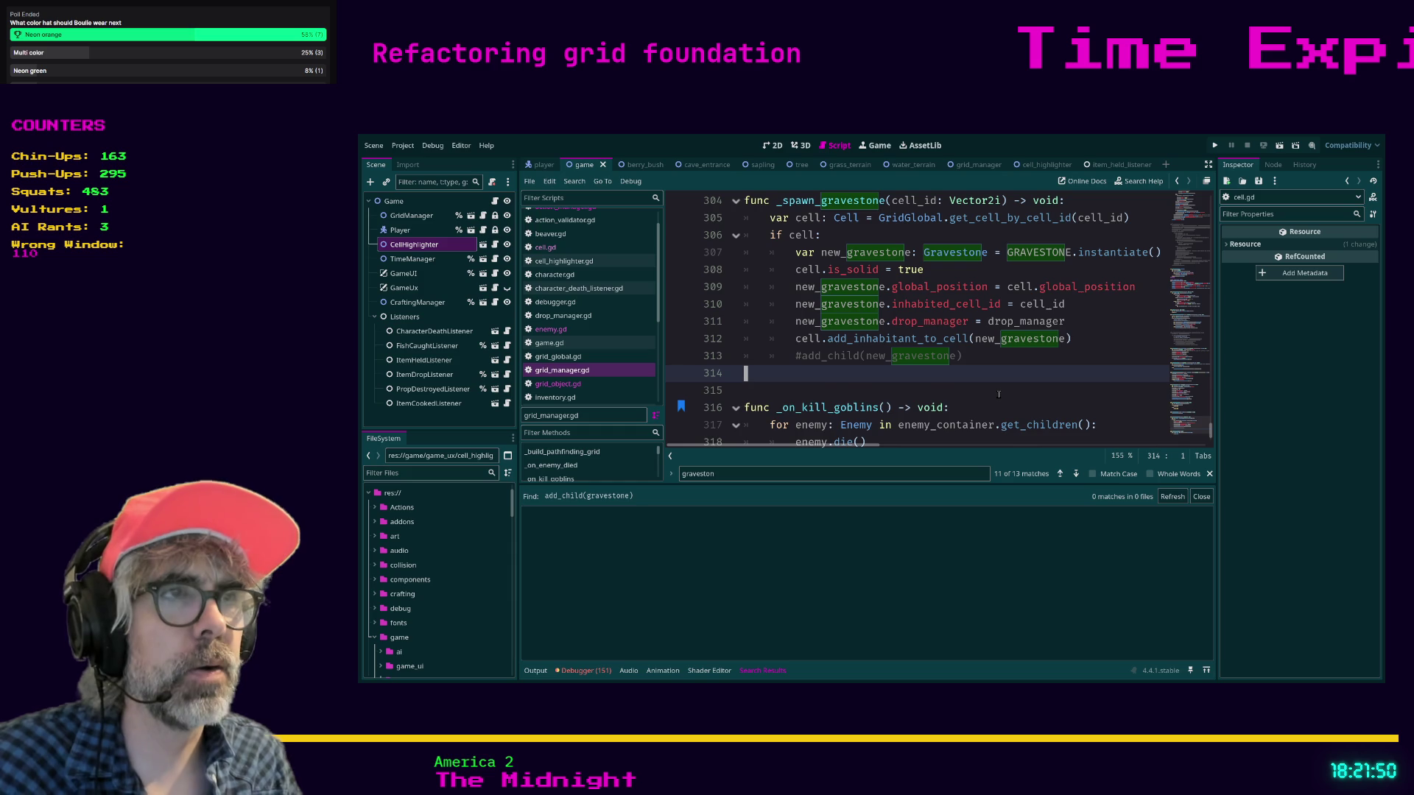
{"action": "scroll", "coordinate": [998, 392], "scroll_direction": "up", "scroll_amount": 1}
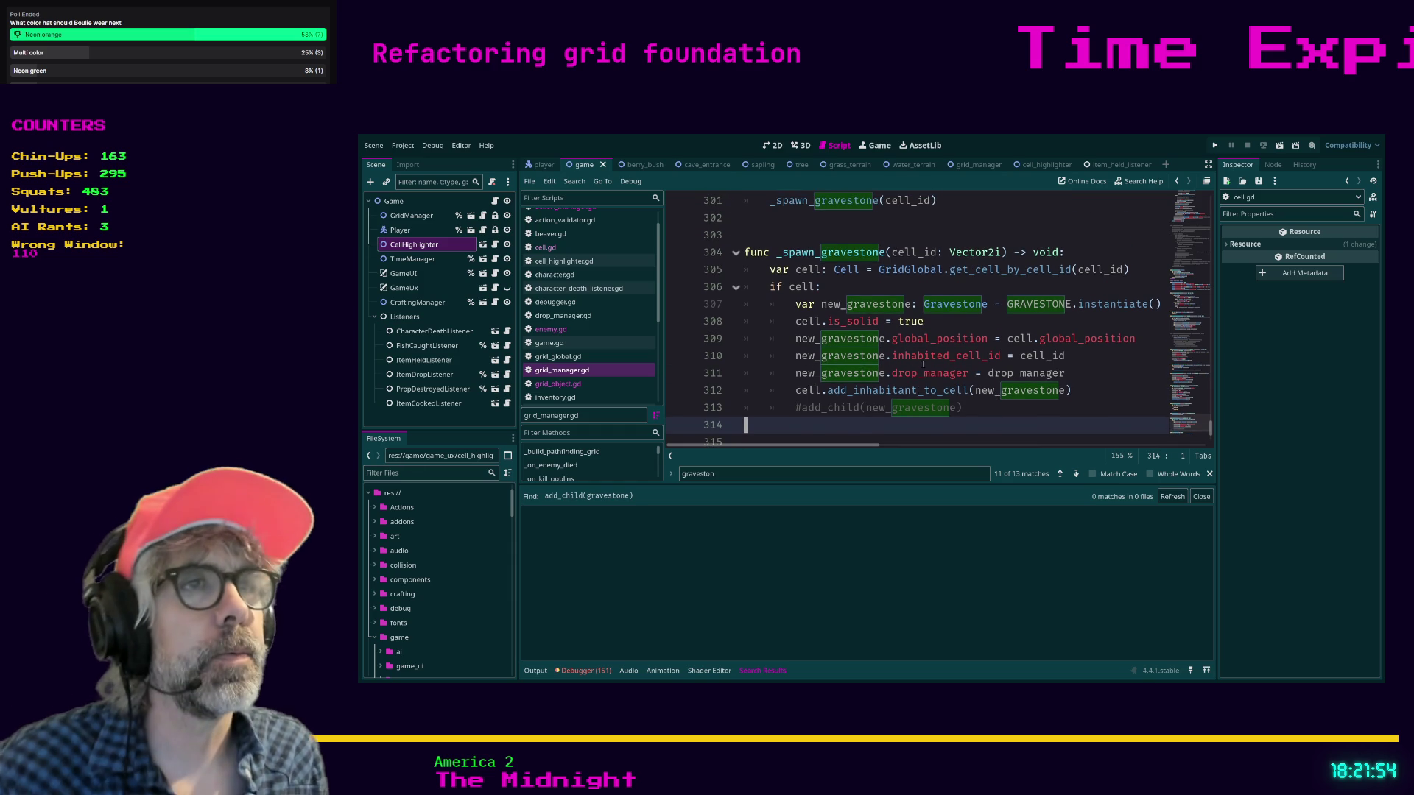
{"action": "left_click", "coordinate": [1093, 390]}
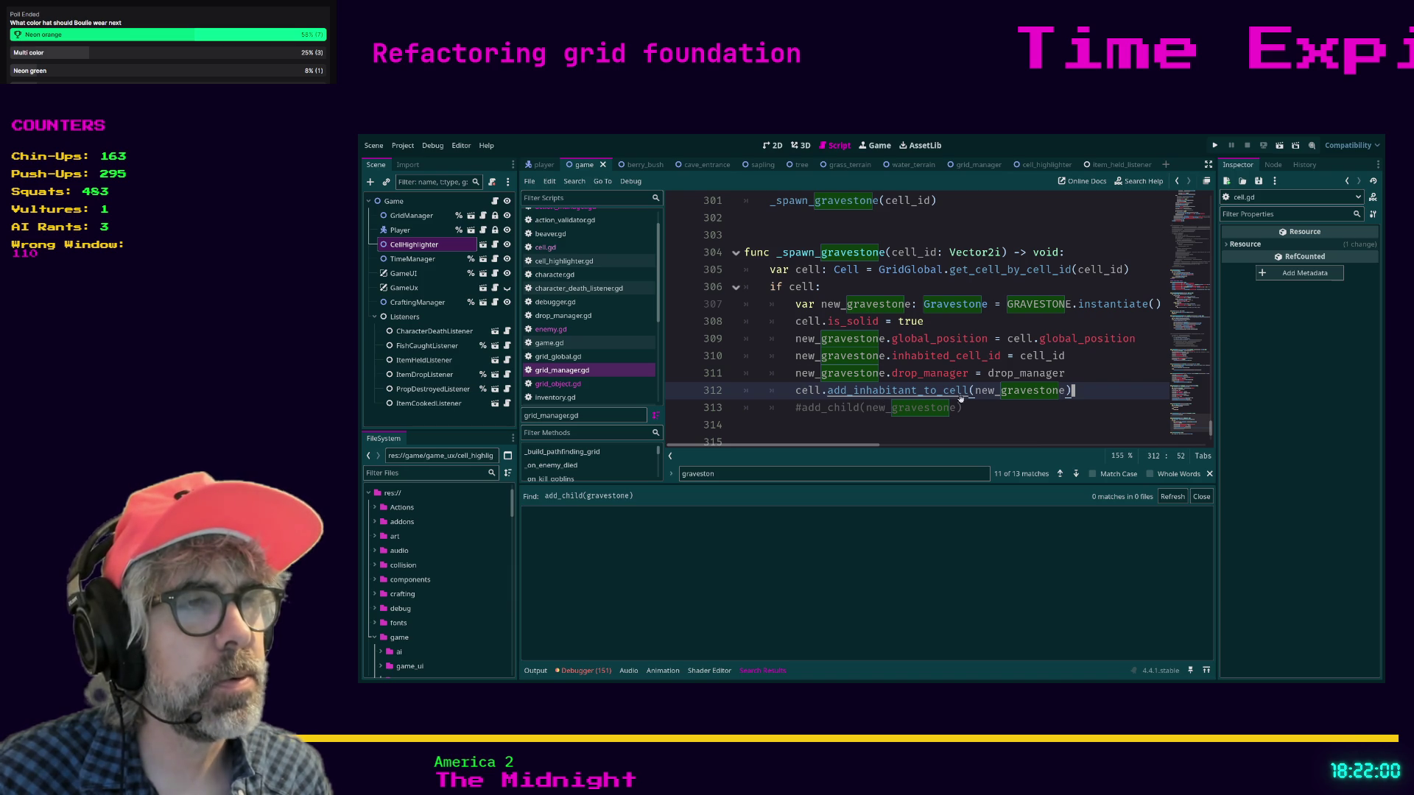
{"action": "left_click", "coordinate": [913, 395], "text": "ctrl"}
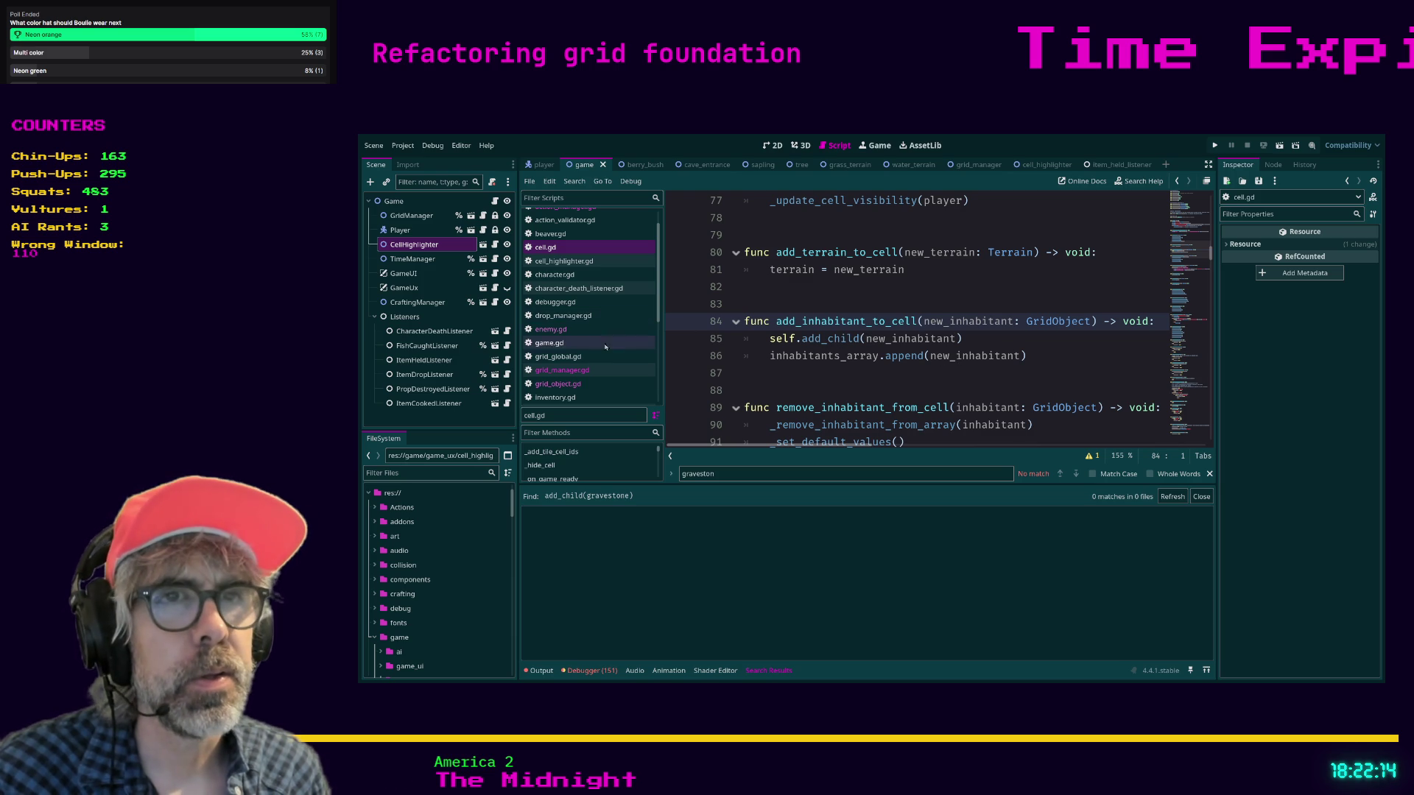
{"action": "left_click", "coordinate": [582, 371]}
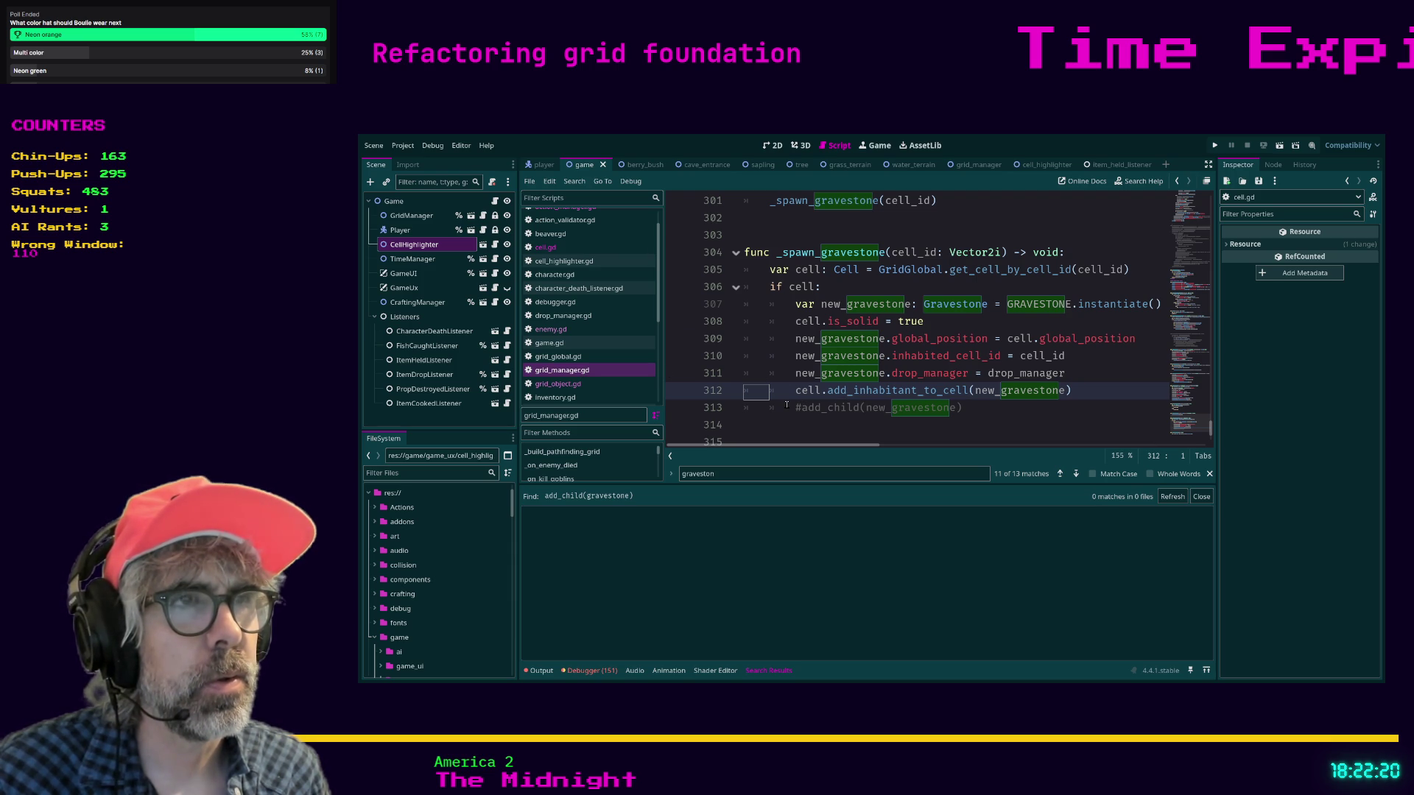
{"action": "left_click", "coordinate": [787, 407]}
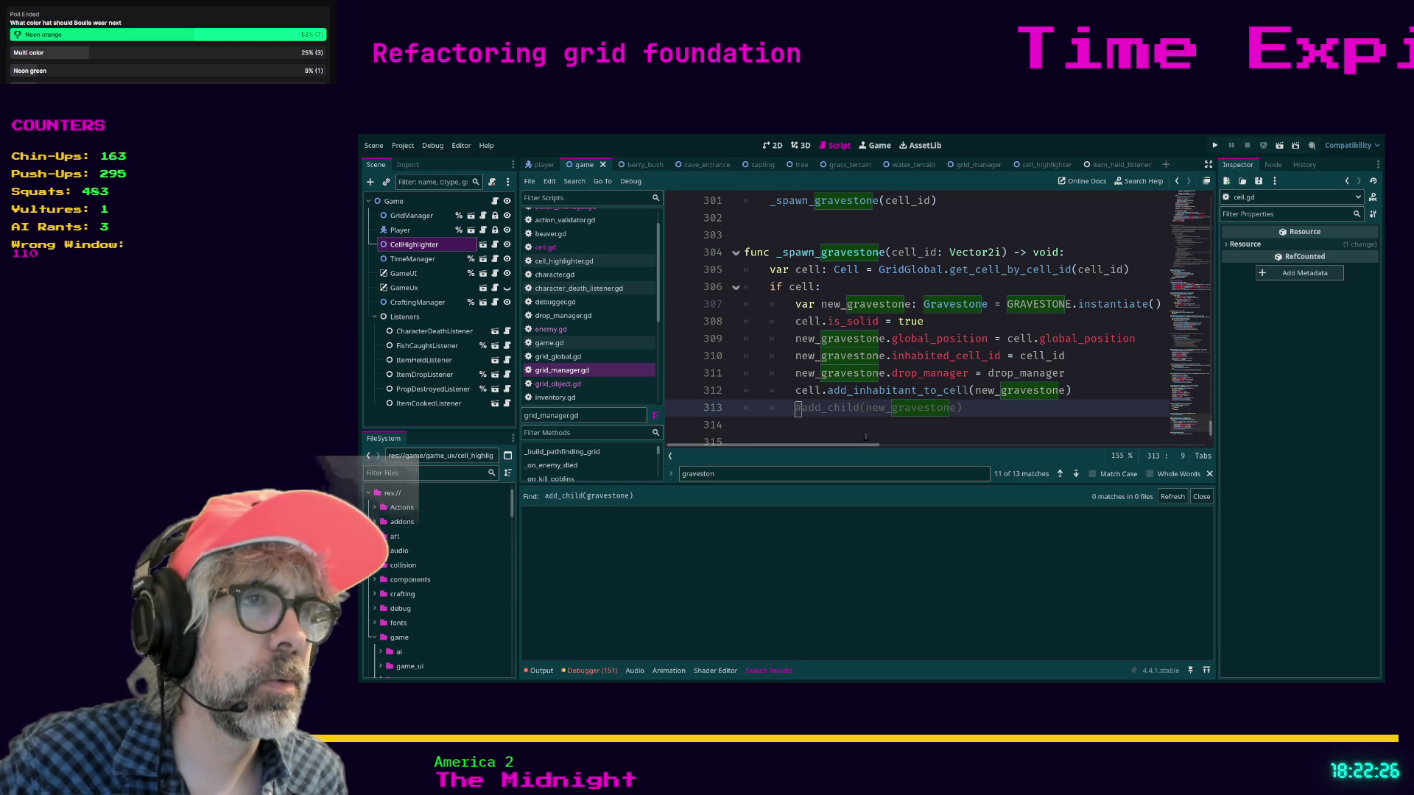
- Open the add_inhabitant_to_cell match at item_held_listener.gd line 122 and view its cell.gd definition
{"action": "left_click_drag", "start_coordinate": [858, 446], "coordinate": [862, 446]}
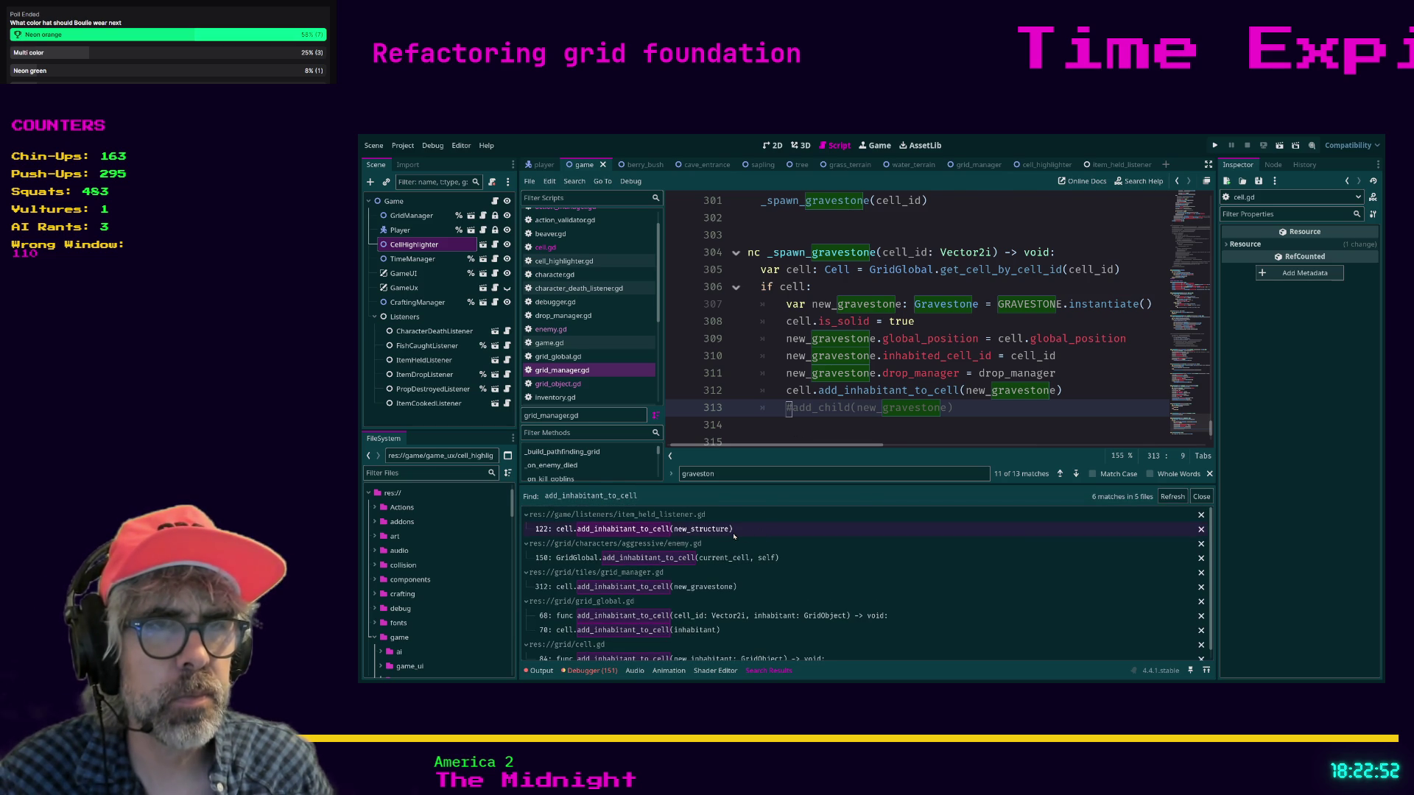
{"action": "left_click", "coordinate": [734, 530]}
{"action": "scroll", "coordinate": [819, 343], "scroll_direction": "up", "scroll_amount": 2}
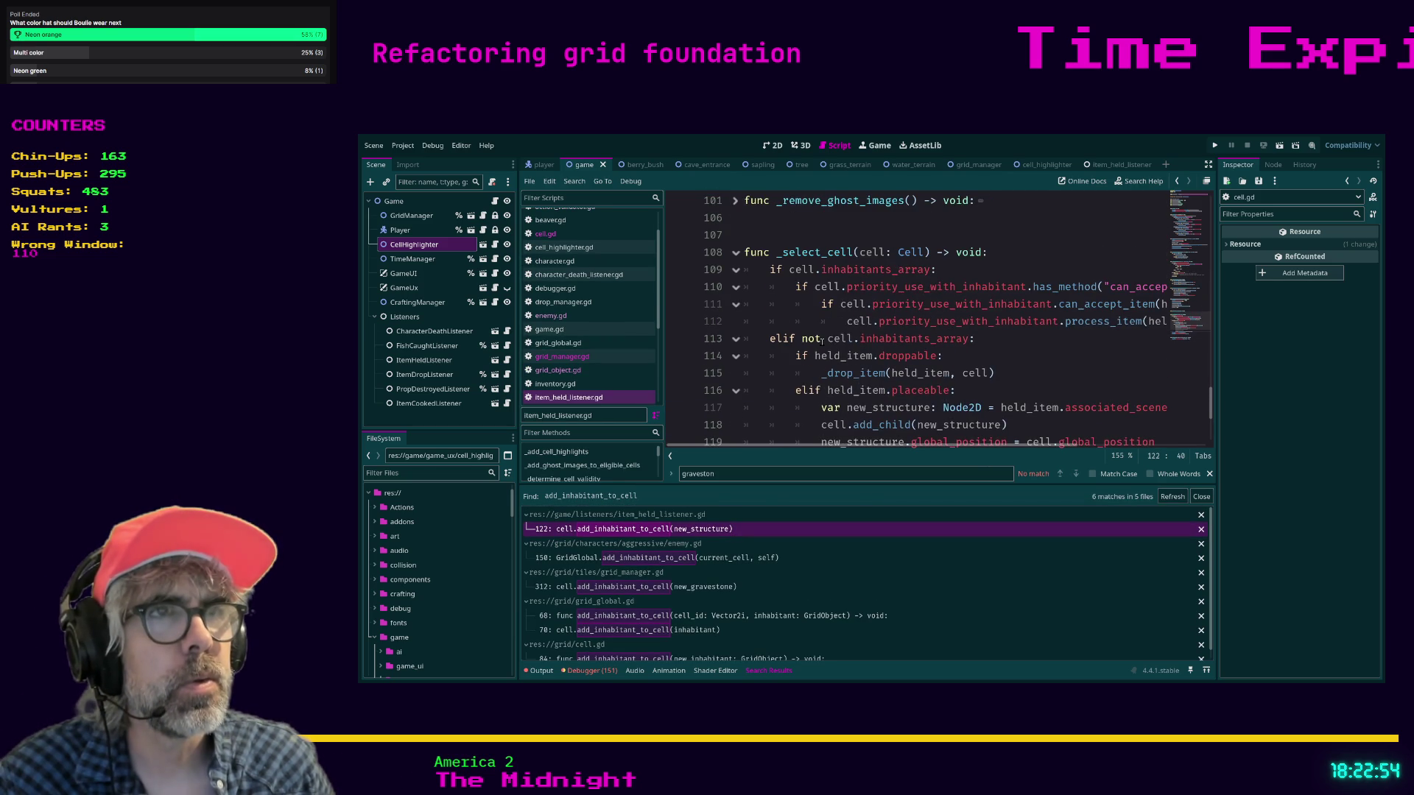
{"action": "scroll", "coordinate": [821, 341], "scroll_direction": "down", "scroll_amount": 2}
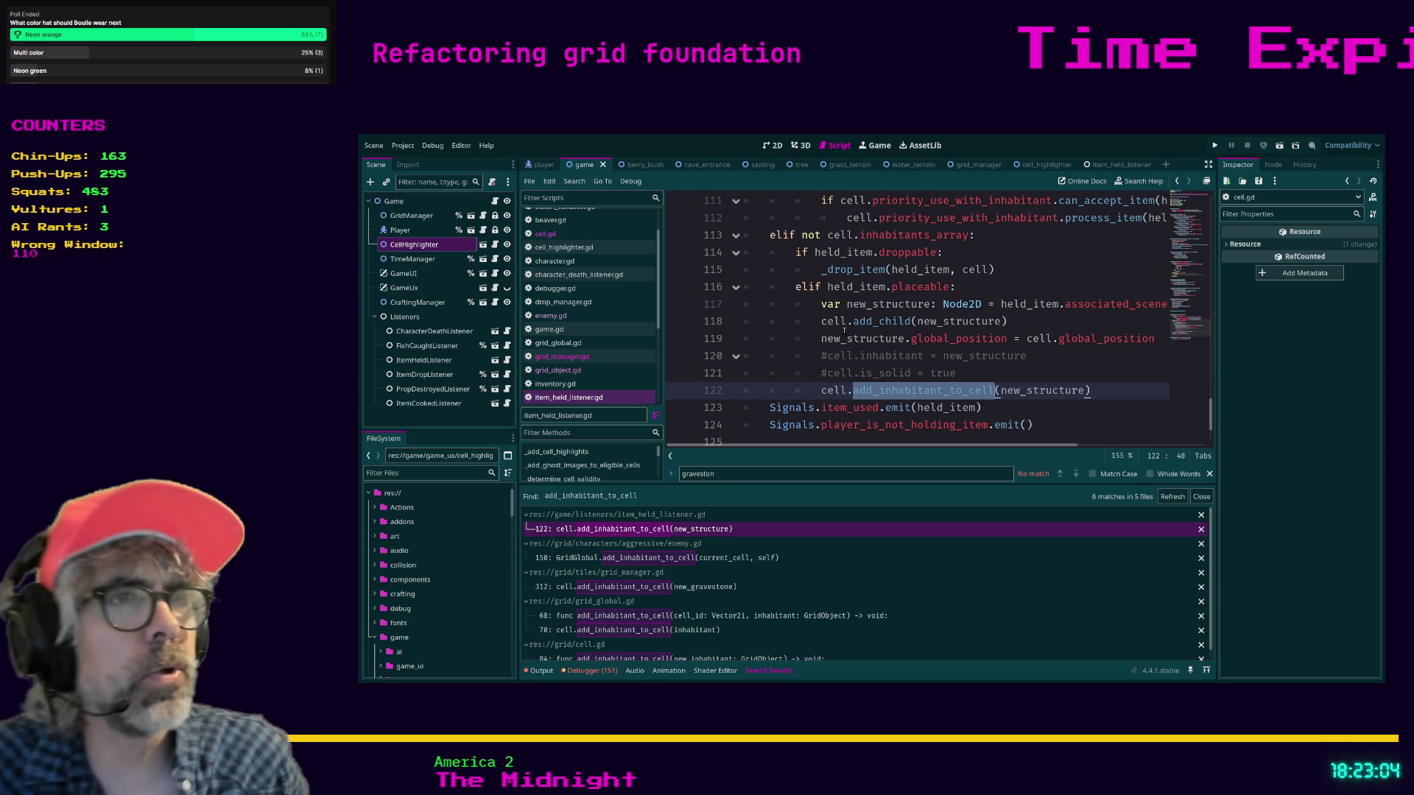
{"action": "left_click", "coordinate": [820, 321]}
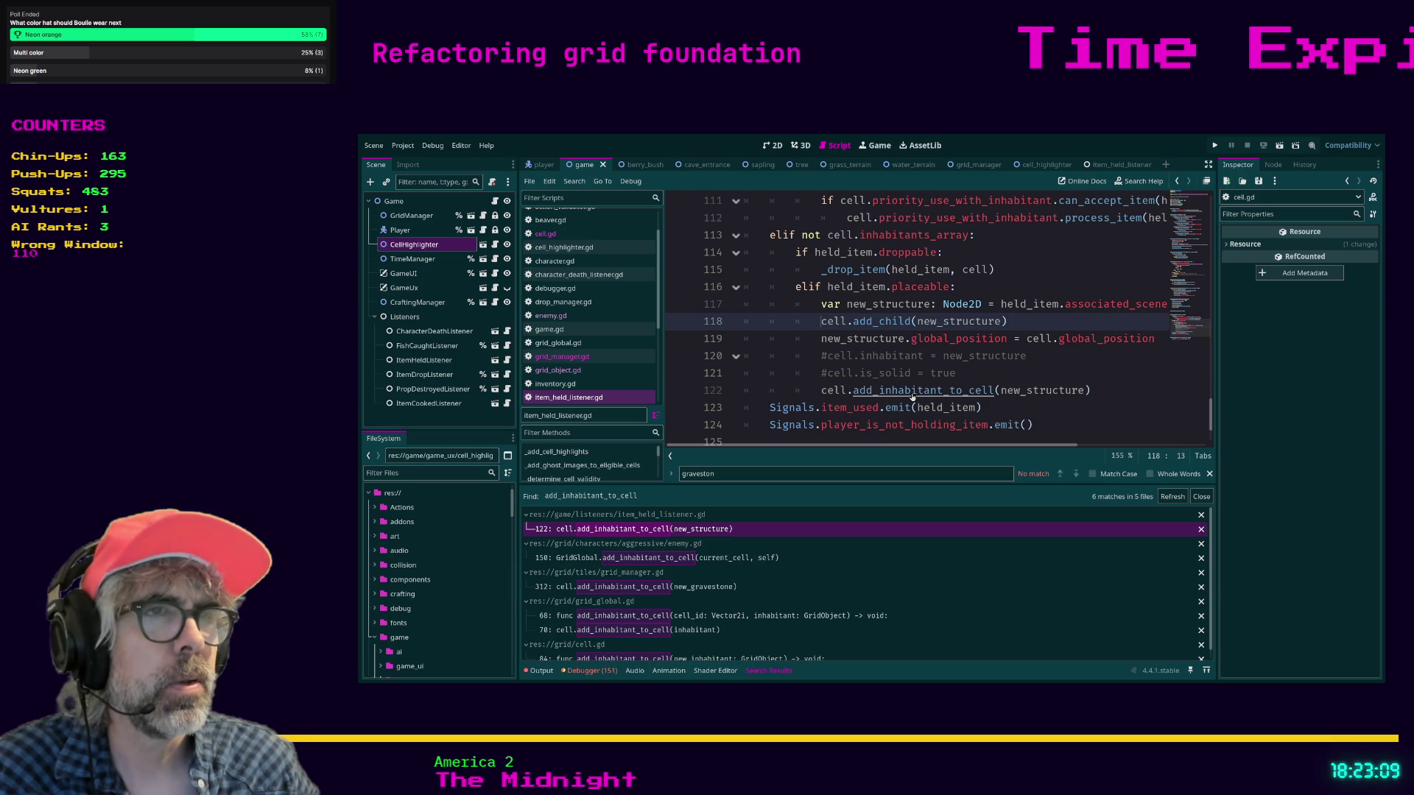
{"action": "left_click", "coordinate": [912, 390], "text": "ctrl"}
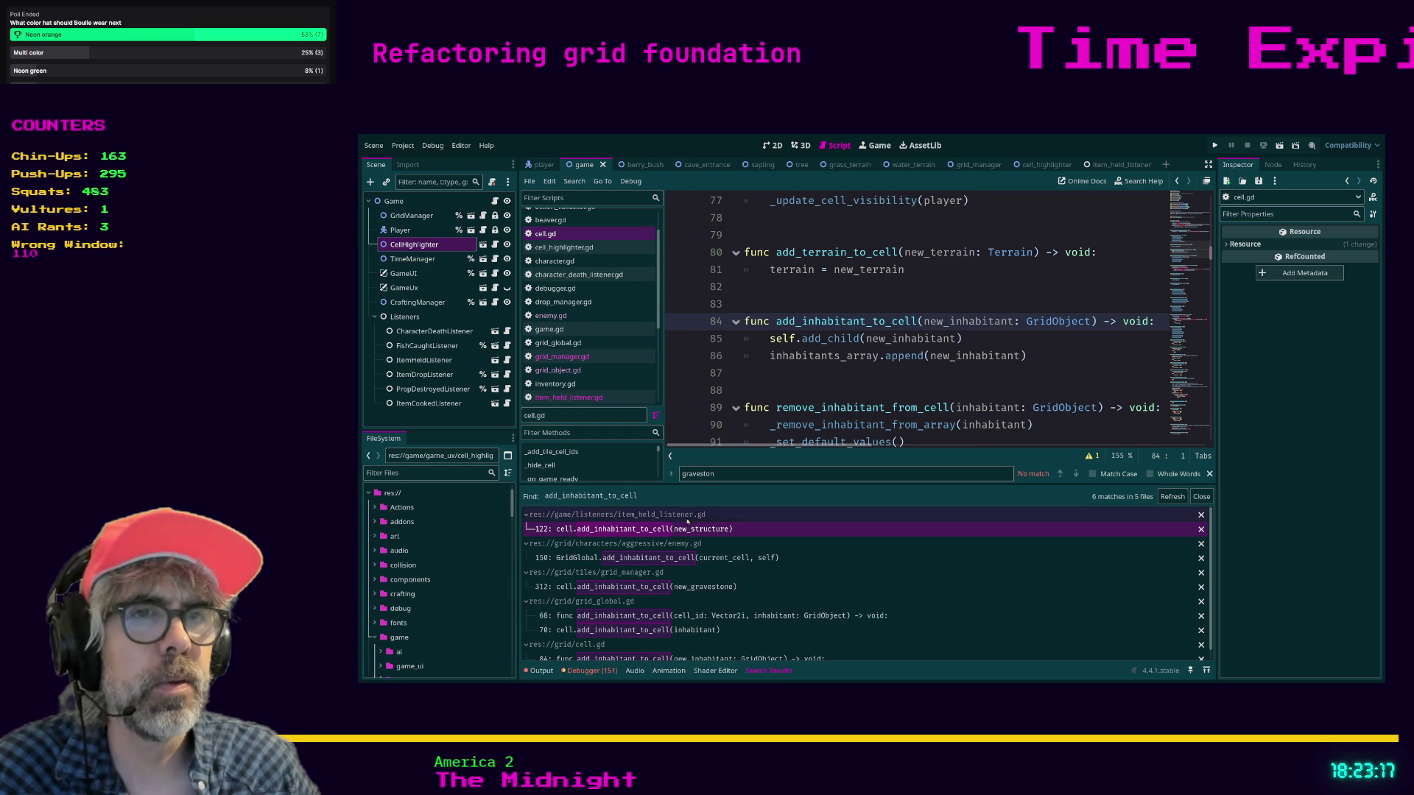
{"action": "left_click", "coordinate": [688, 529]}
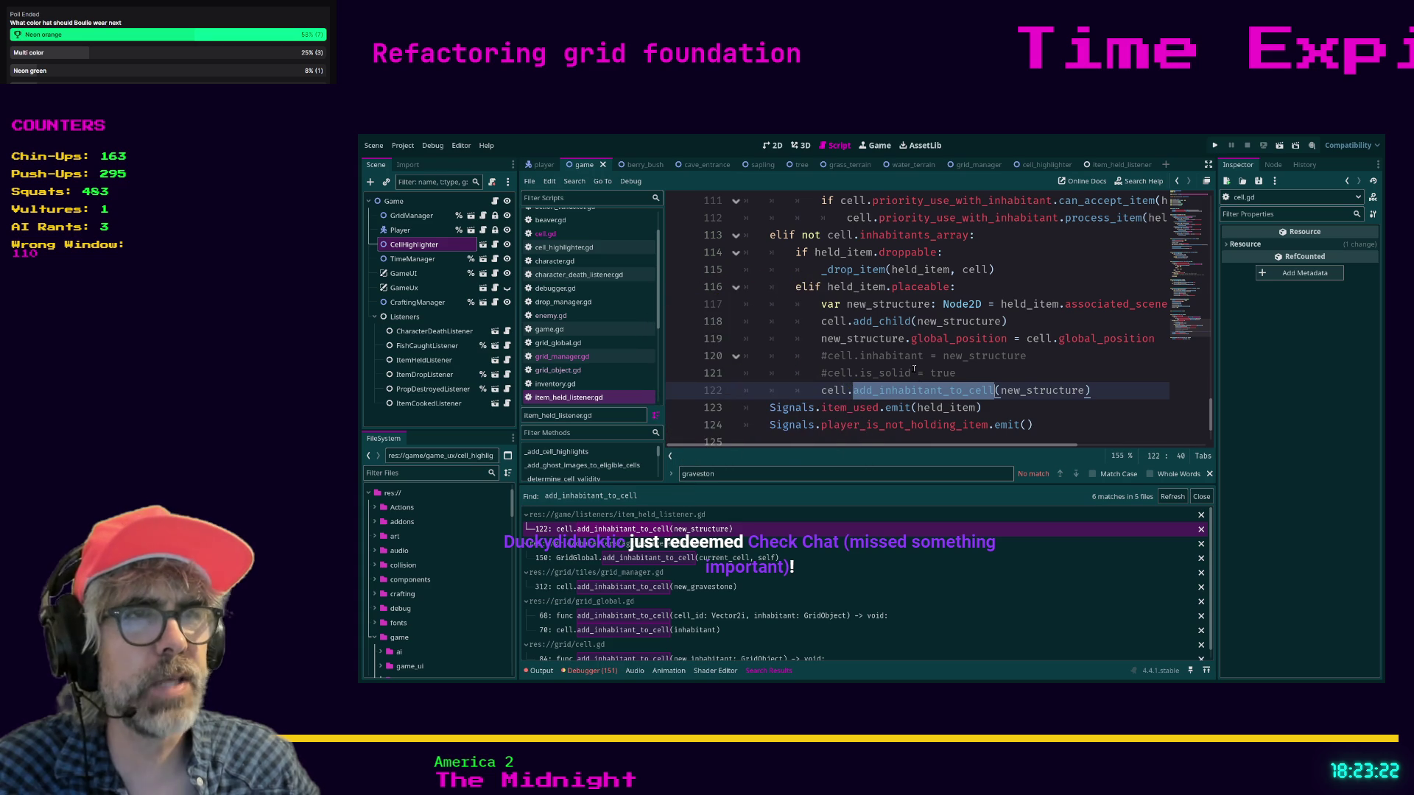
- Go back to the cell.add_child line 118 and save item_held_listener.gd
{"action": "left_click", "coordinate": [825, 321]}
{"action": "type", "text": "#"}
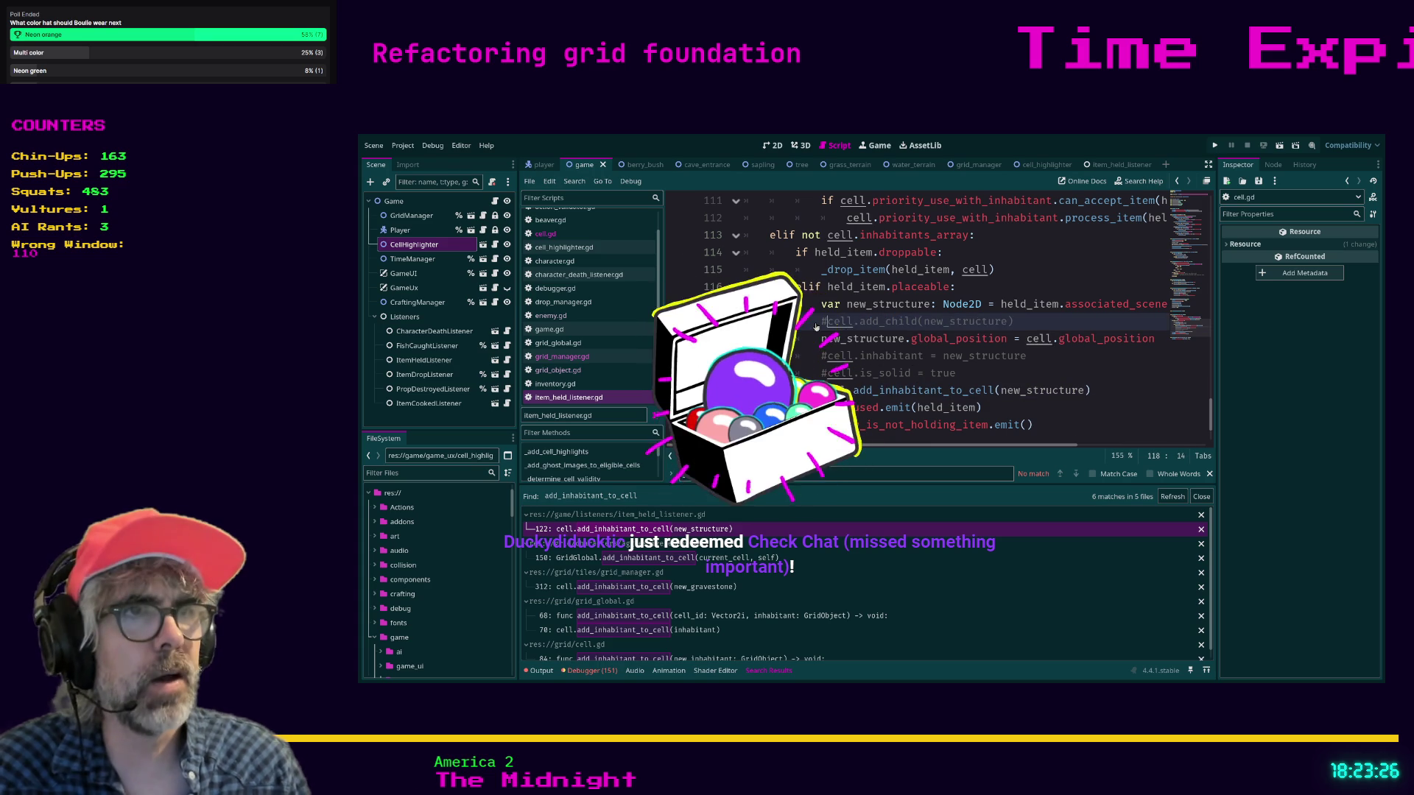
{"action": "key", "text": "ctrl+s"}
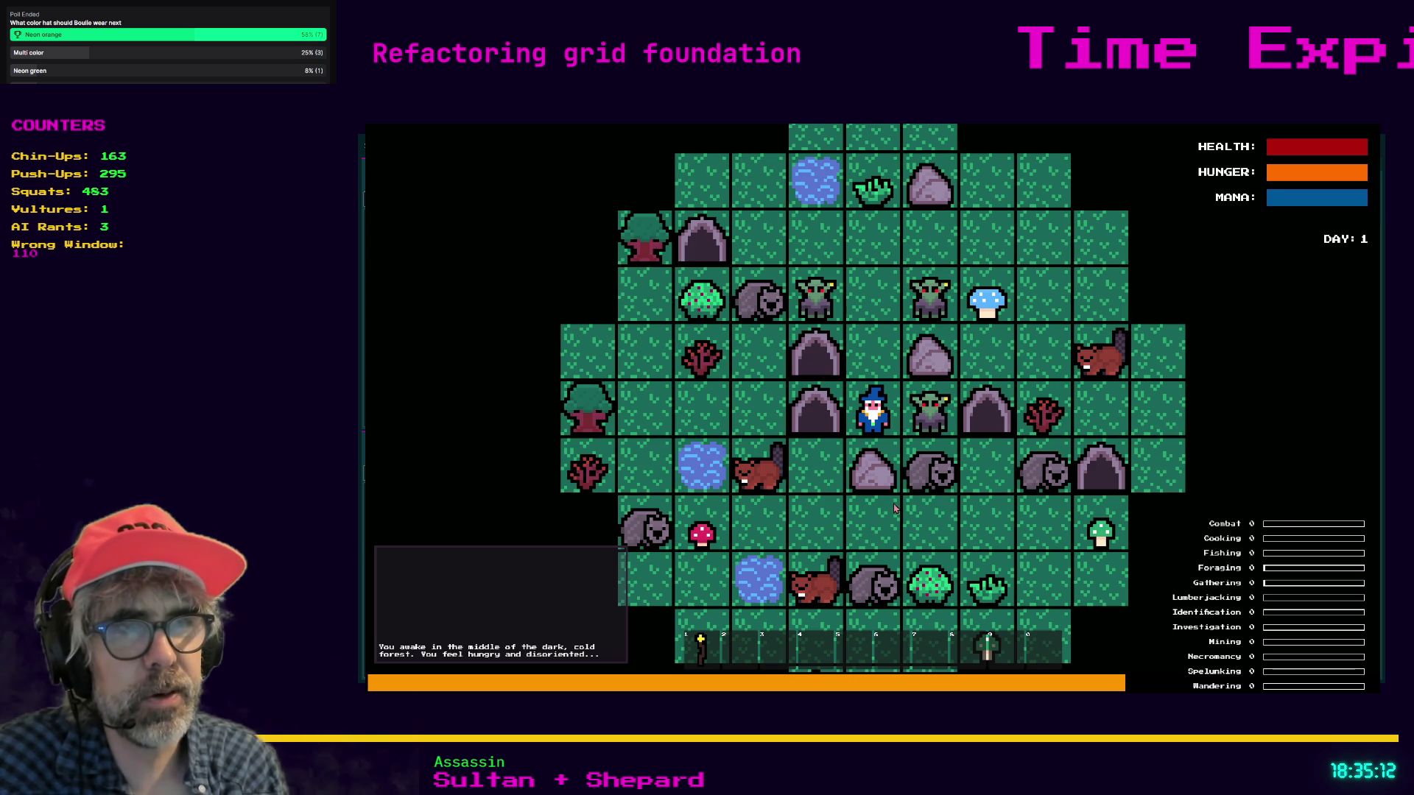
- Destroy the goblins and gravestones on either side of the wizard
{"action": "key", "text": "Right"}
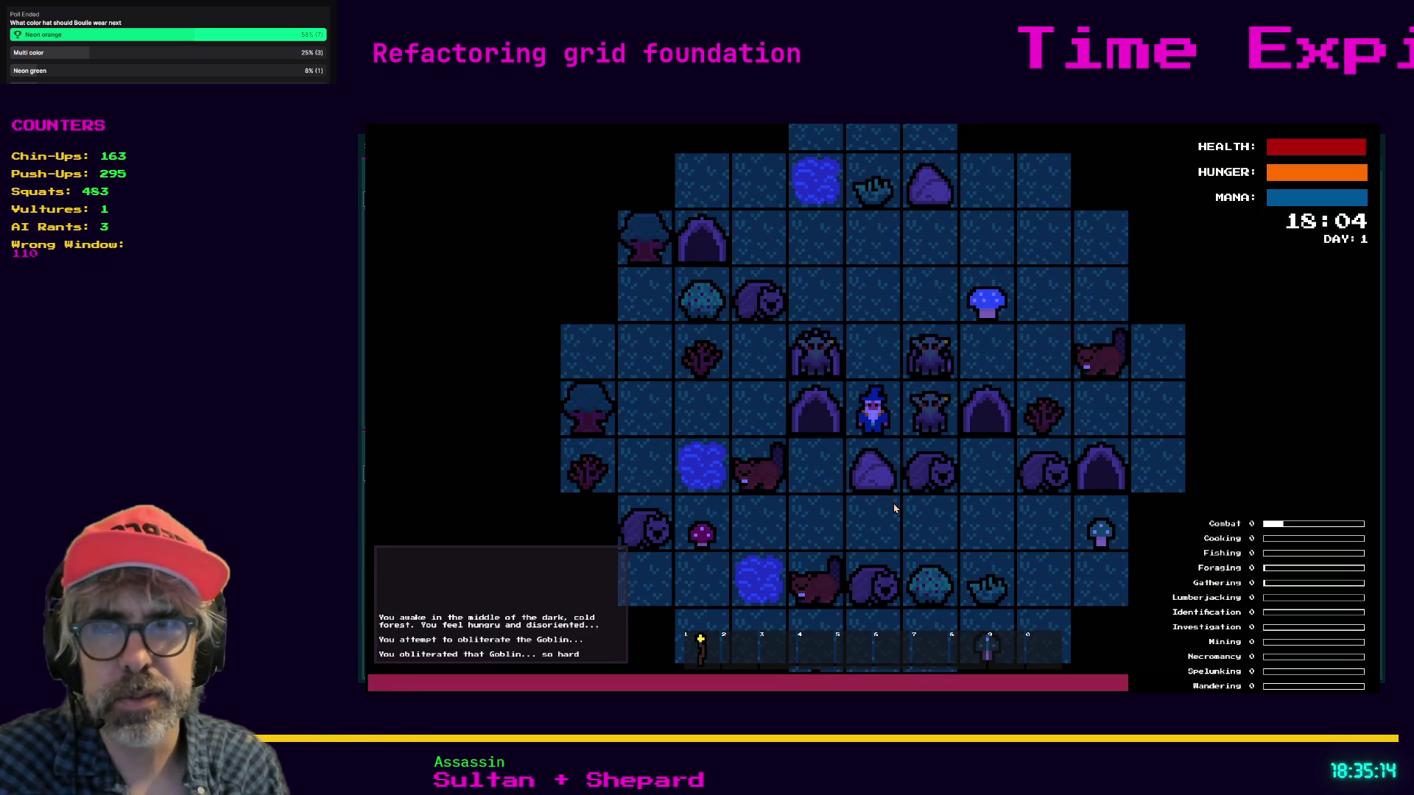
{"action": "key", "text": "Right"}
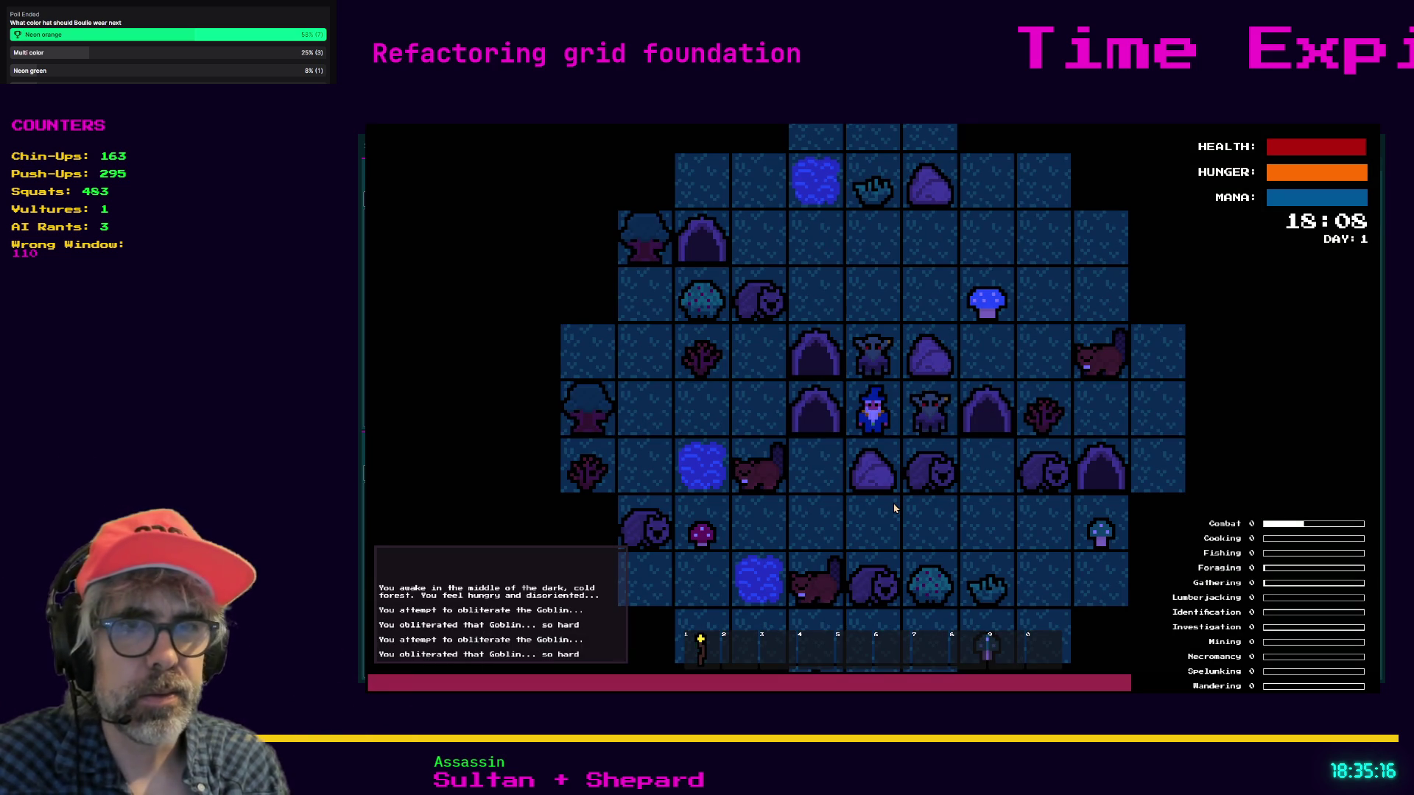
{"action": "key", "text": "Left"}
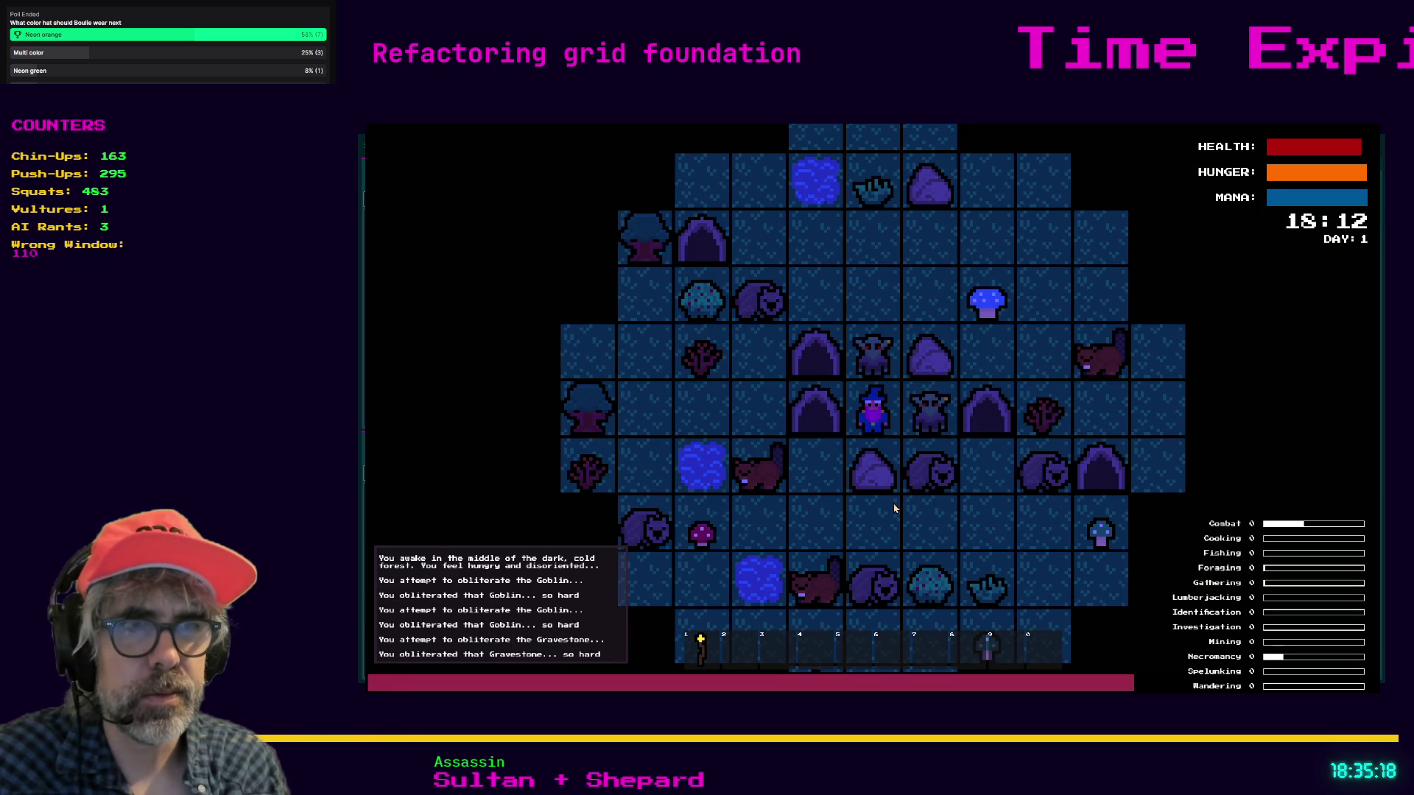
{"action": "key", "text": "Left"}
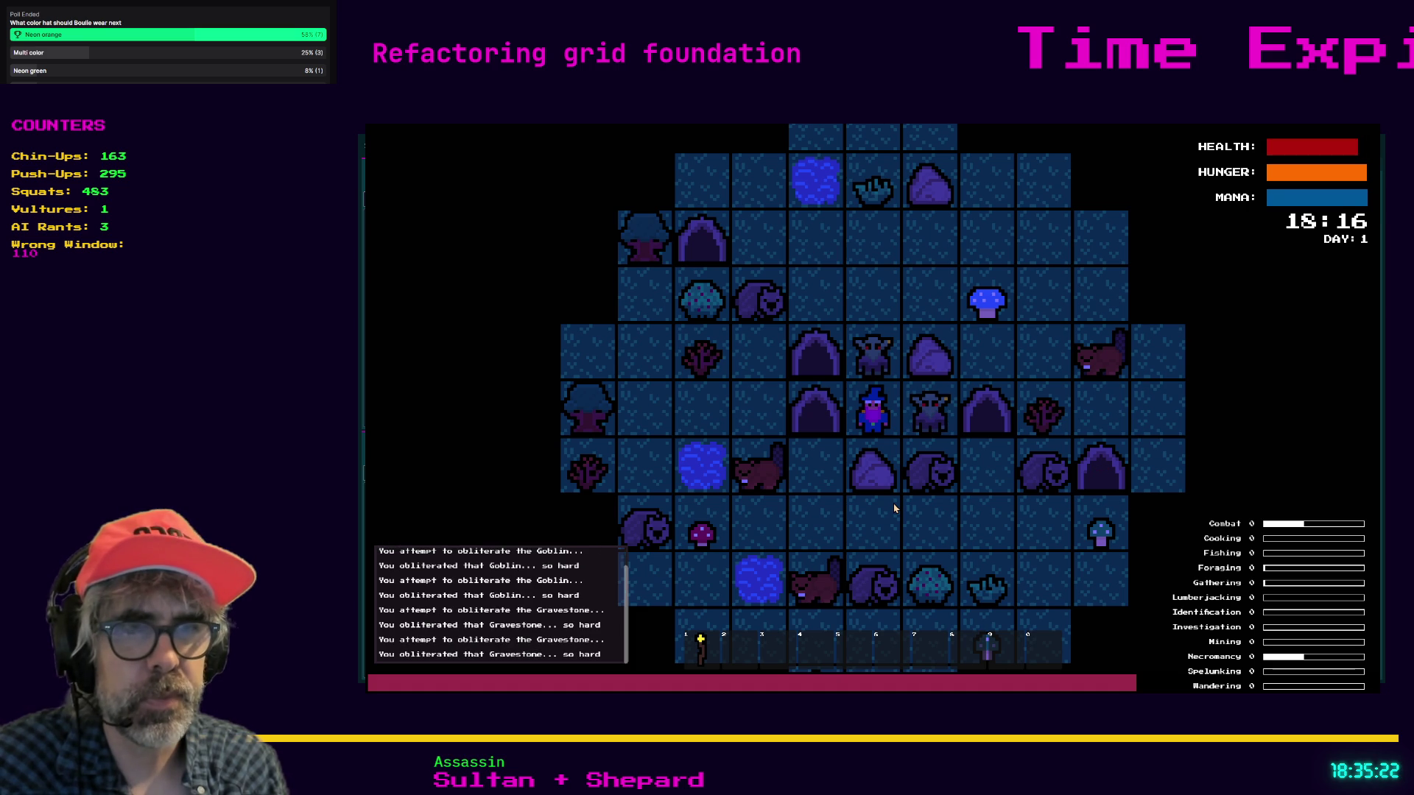
{"action": "key", "text": "Right"}
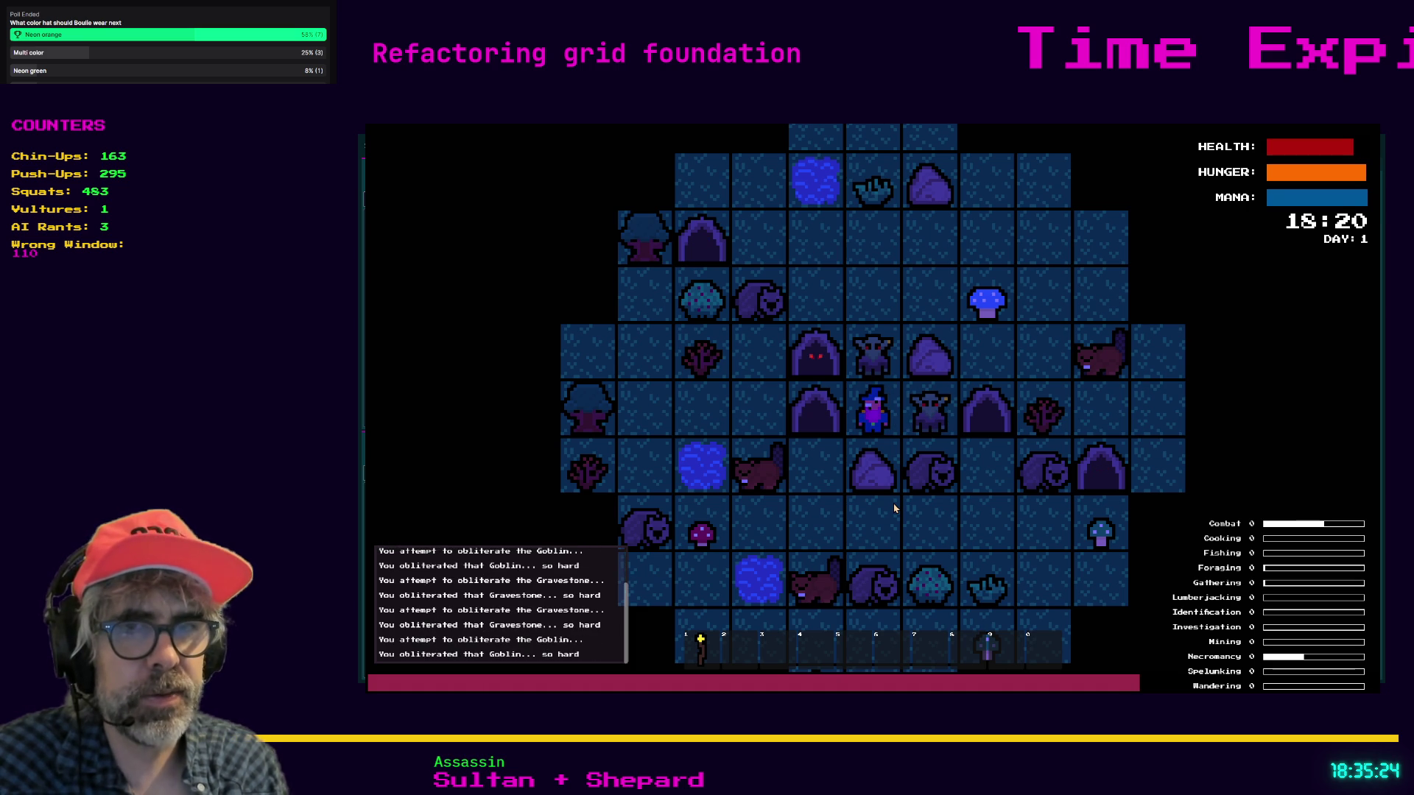
{"action": "key", "text": "Right"}
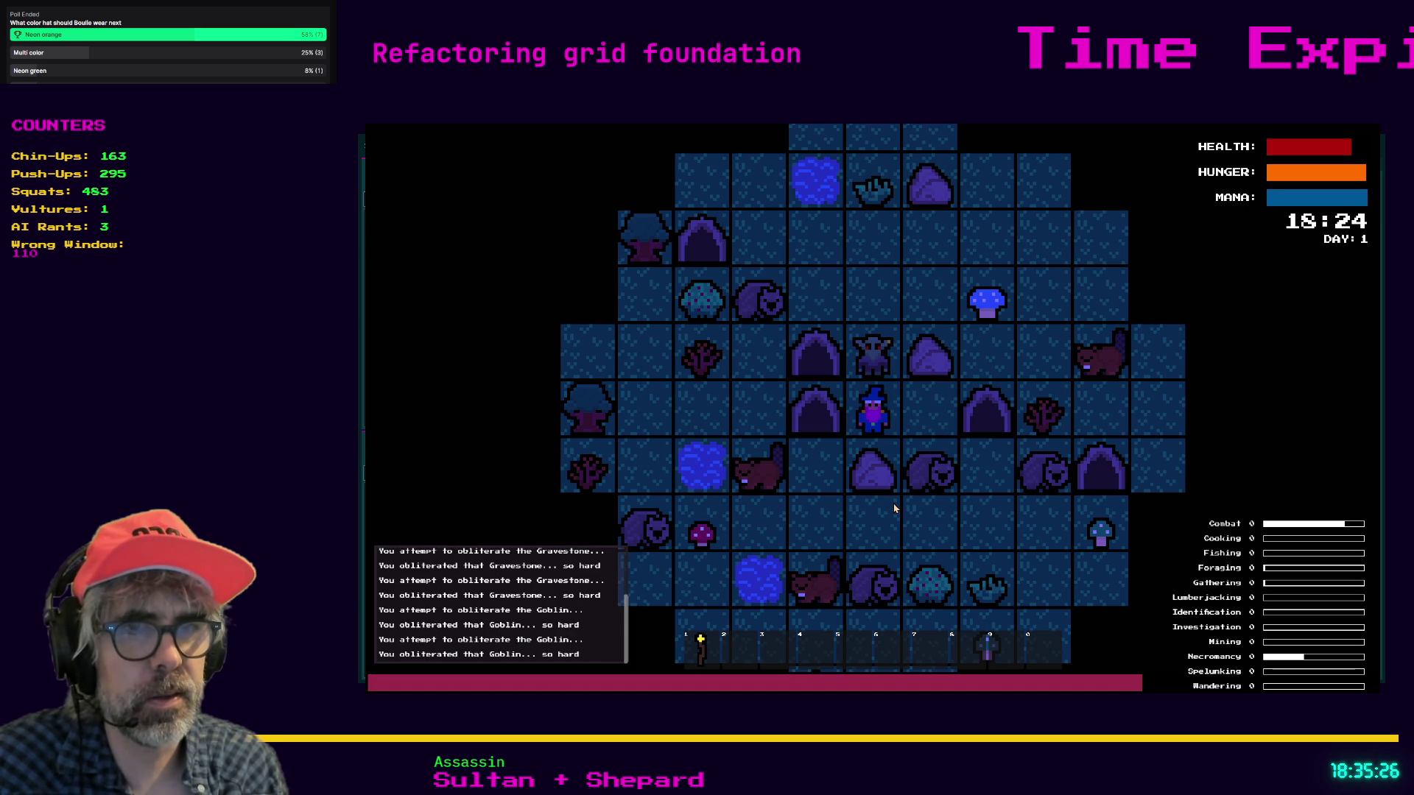
- Try moving north and east, chop the rock twice for pebbles, then stop the game
{"action": "key", "text": "Up"}
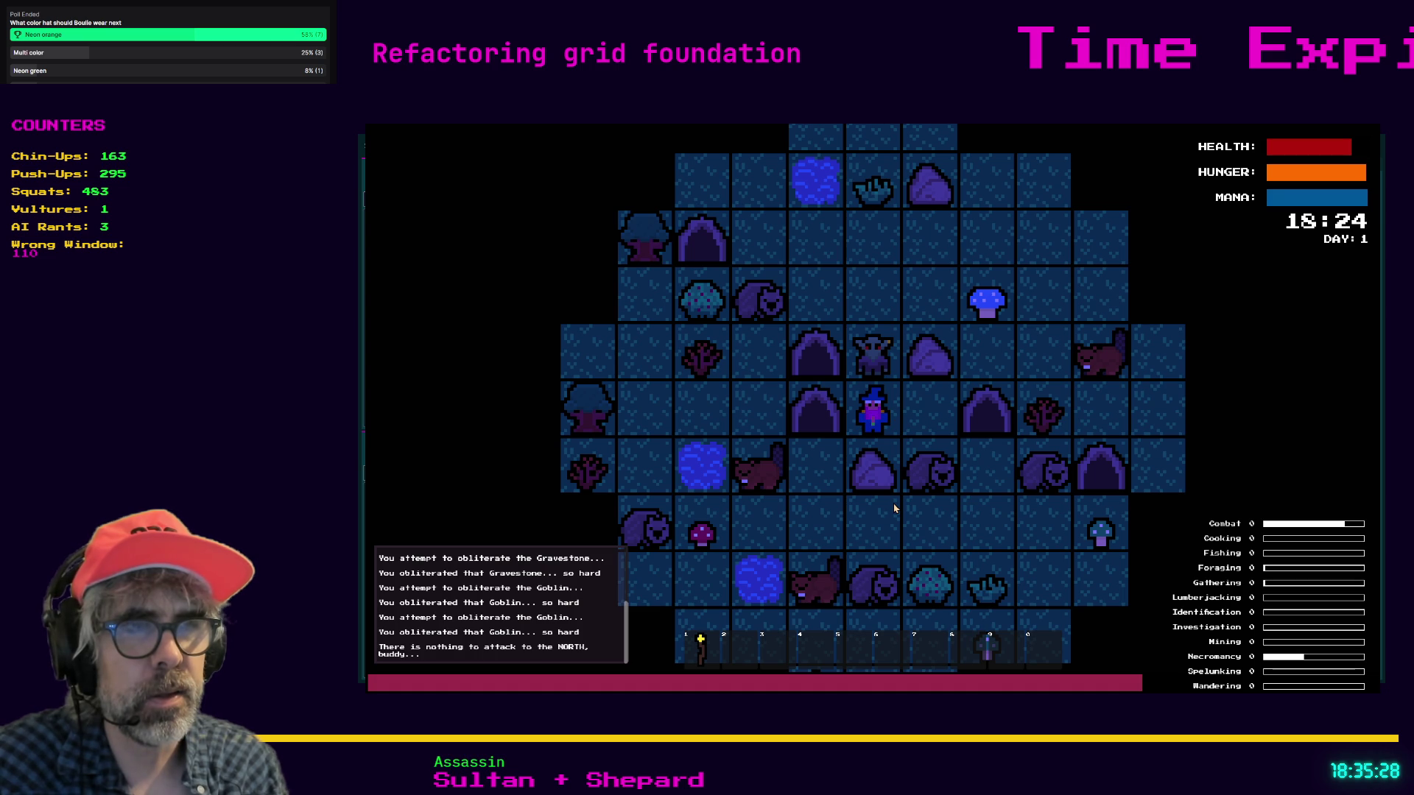
{"action": "key", "text": "Right"}
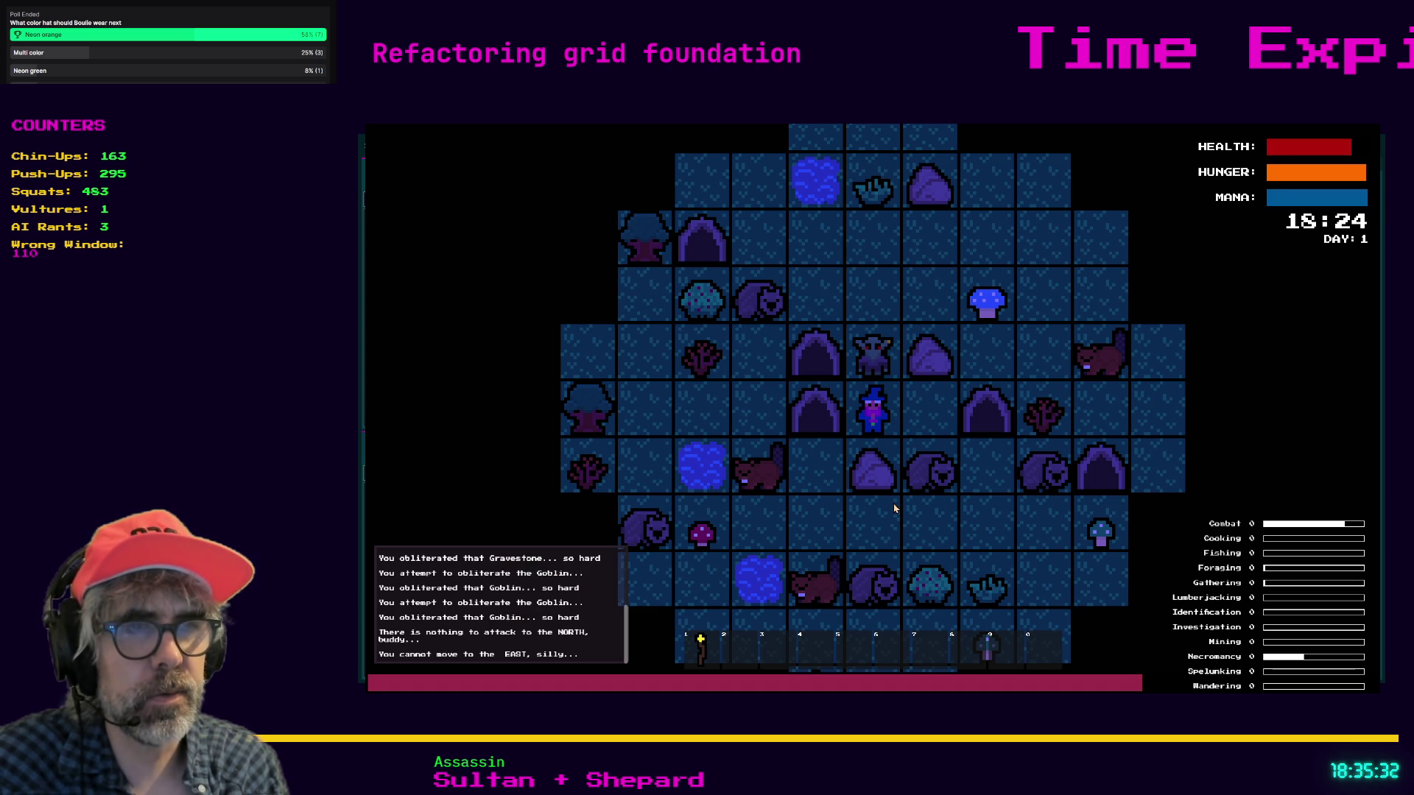
{"action": "key", "text": "Up"}
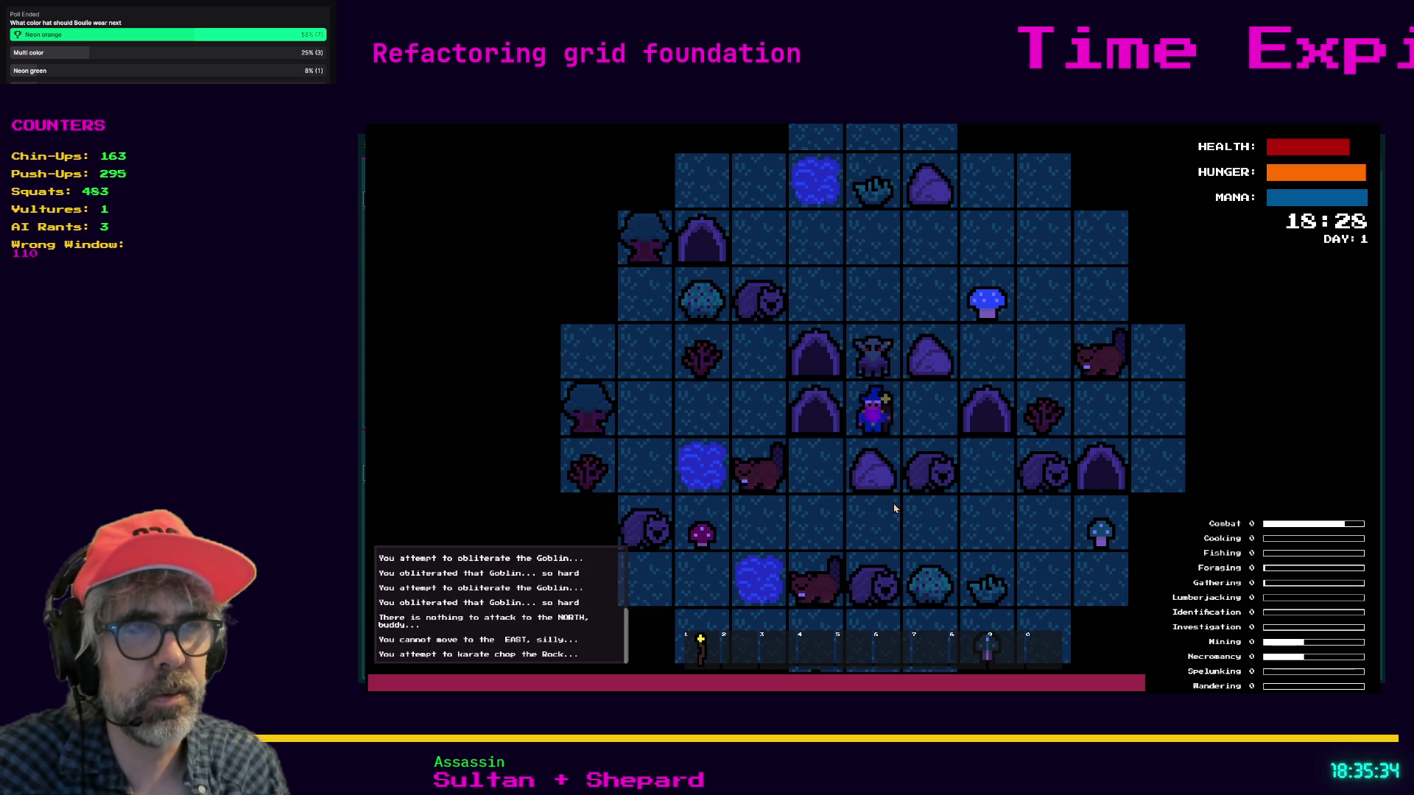
{"action": "key", "text": "Up"}
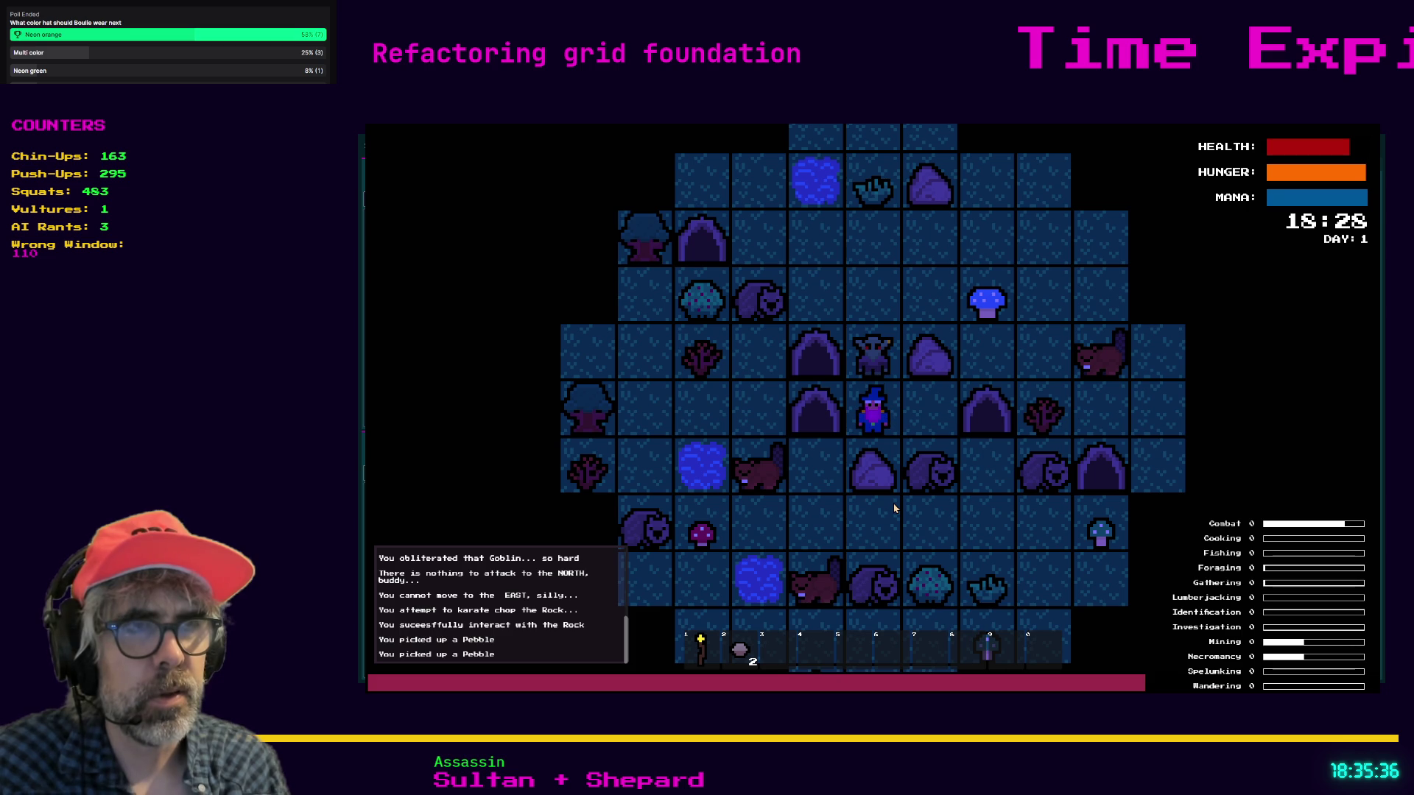
{"action": "key", "text": "Escape"}
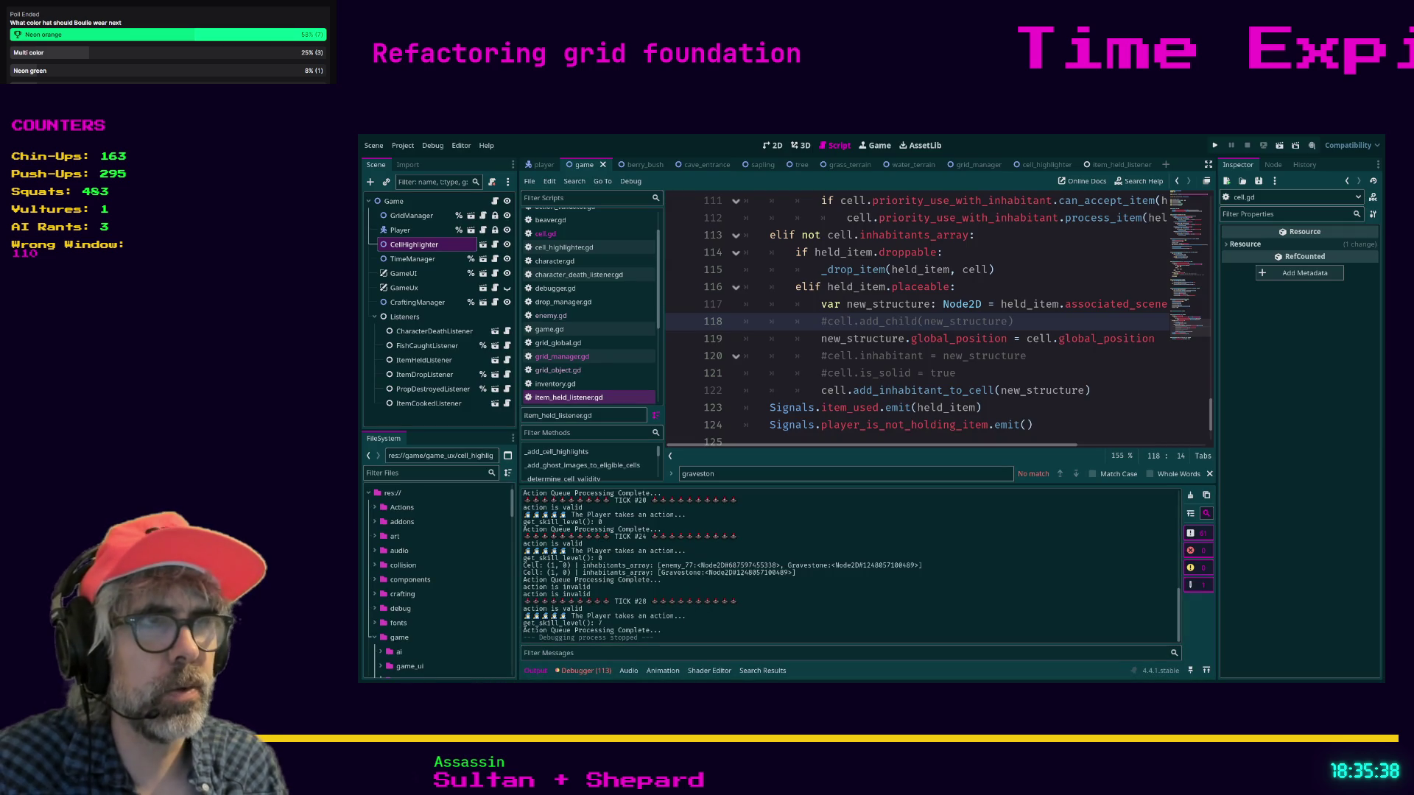
- Save item_held_listener.gd and relaunch the game
{"action": "left_click", "coordinate": [1042, 373]}
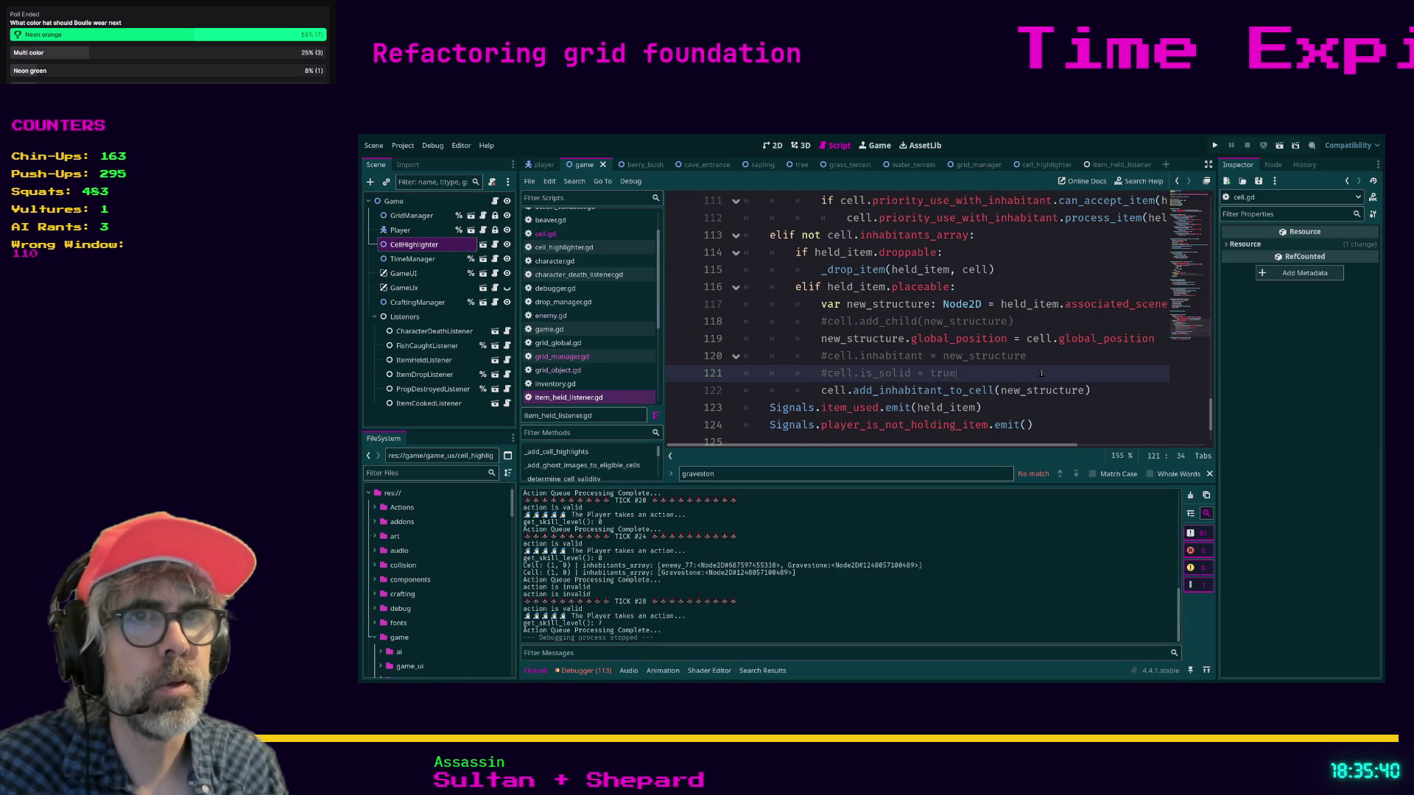
{"action": "key", "text": "ctrl+s"}
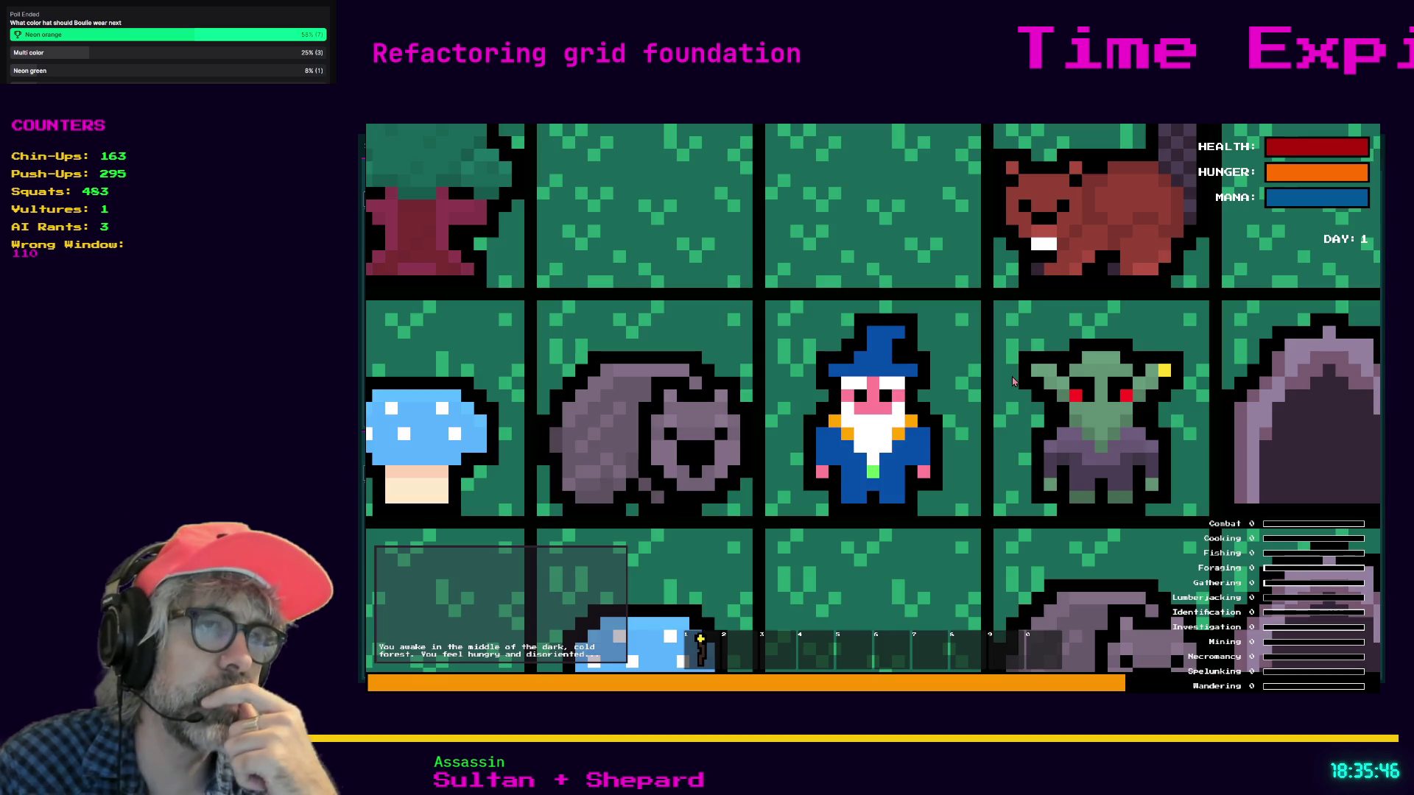
{"action": "scroll", "coordinate": [1012, 382], "scroll_direction": "down", "scroll_amount": 3}
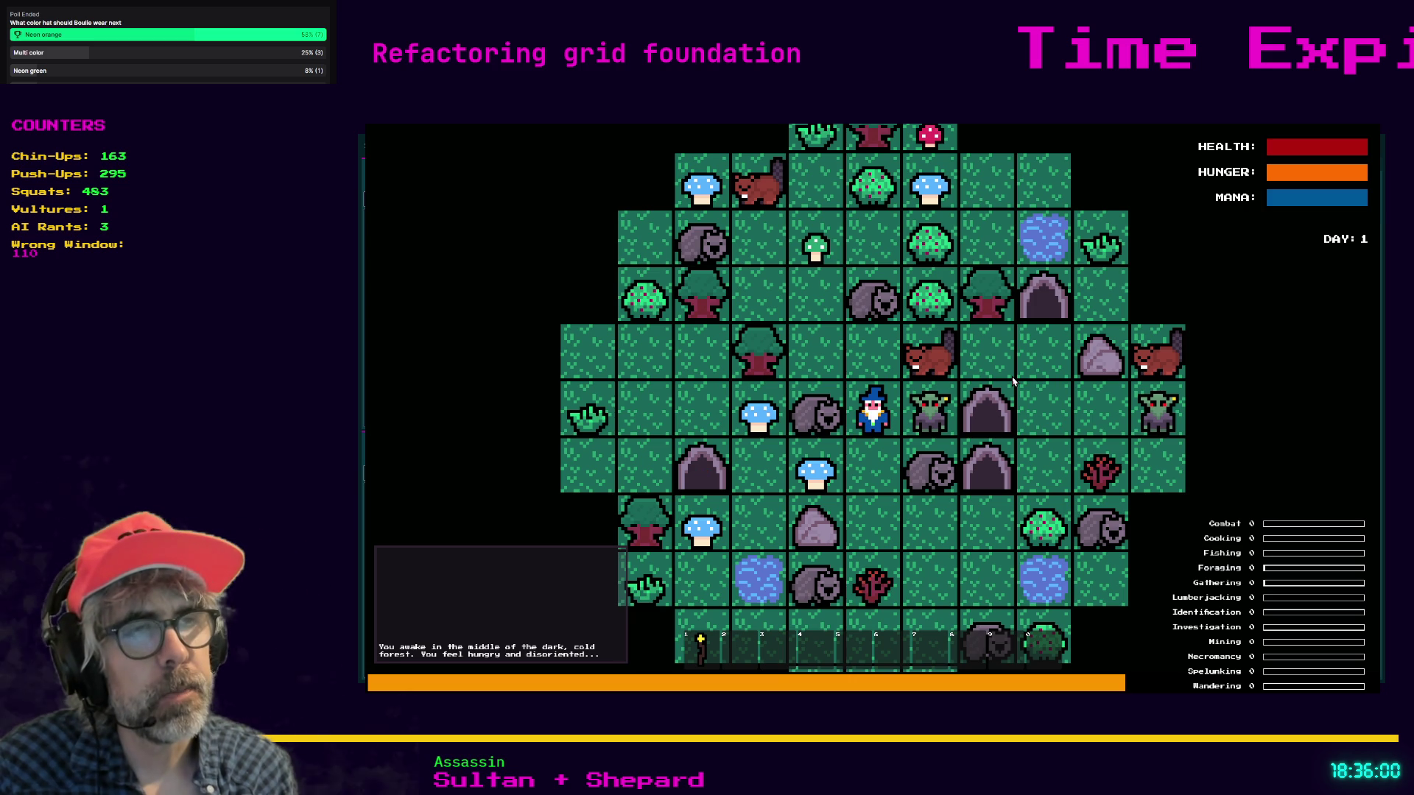
- Craft a Cauldron, place it beside the wizard, move down, then stop the game
{"action": "key", "text": "c"}
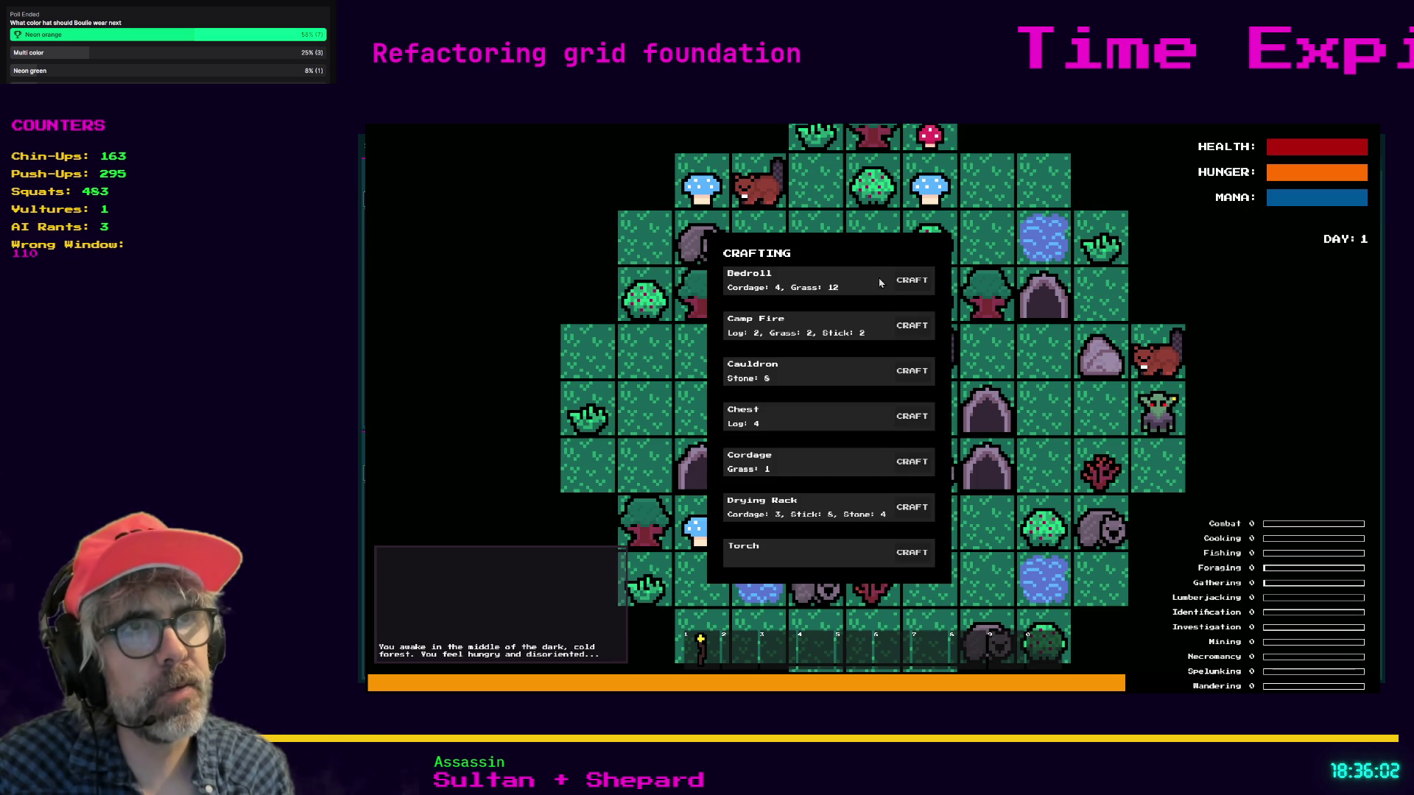
{"action": "left_click", "coordinate": [910, 373]}
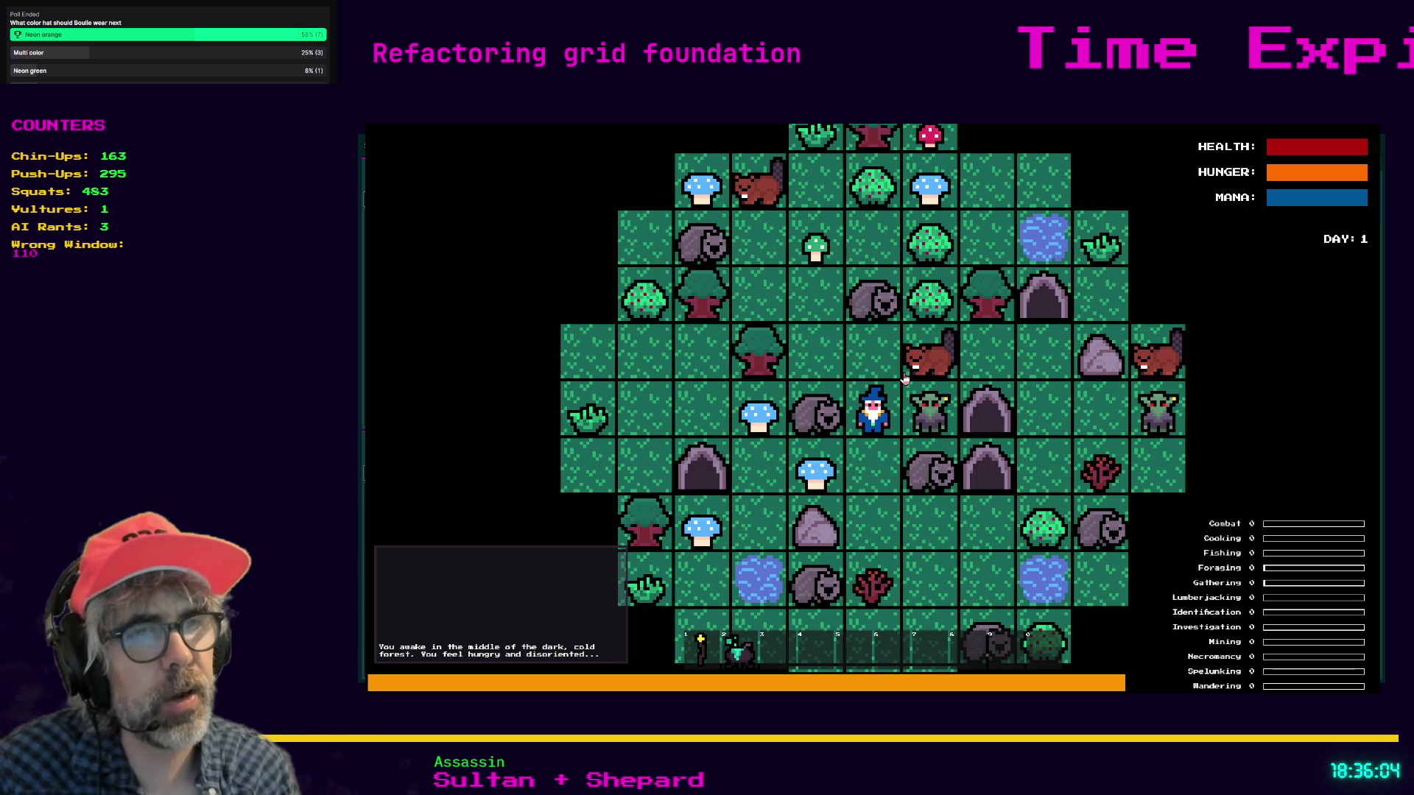
{"action": "key", "text": "2"}
{"action": "left_click", "coordinate": [905, 378]}
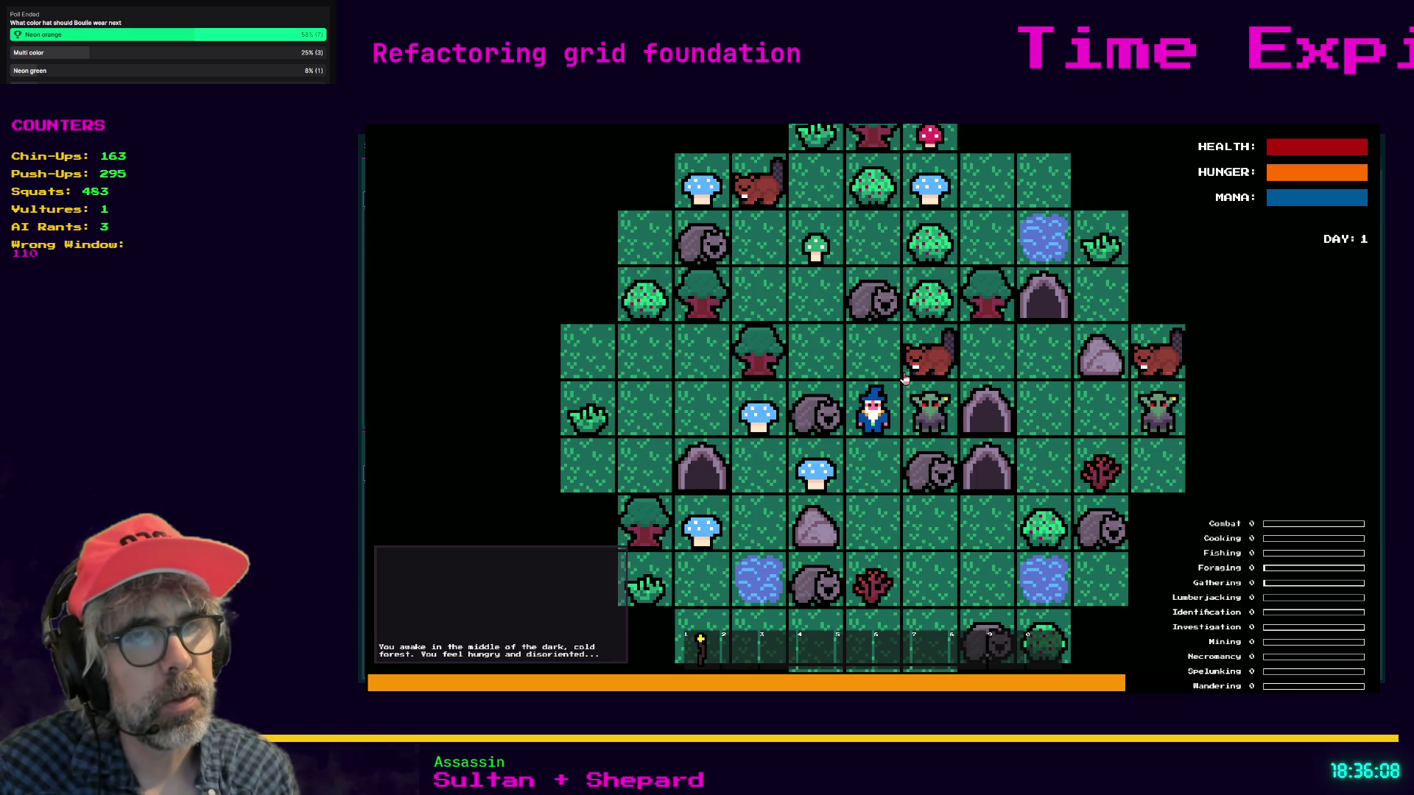
{"action": "key", "text": "Down"}
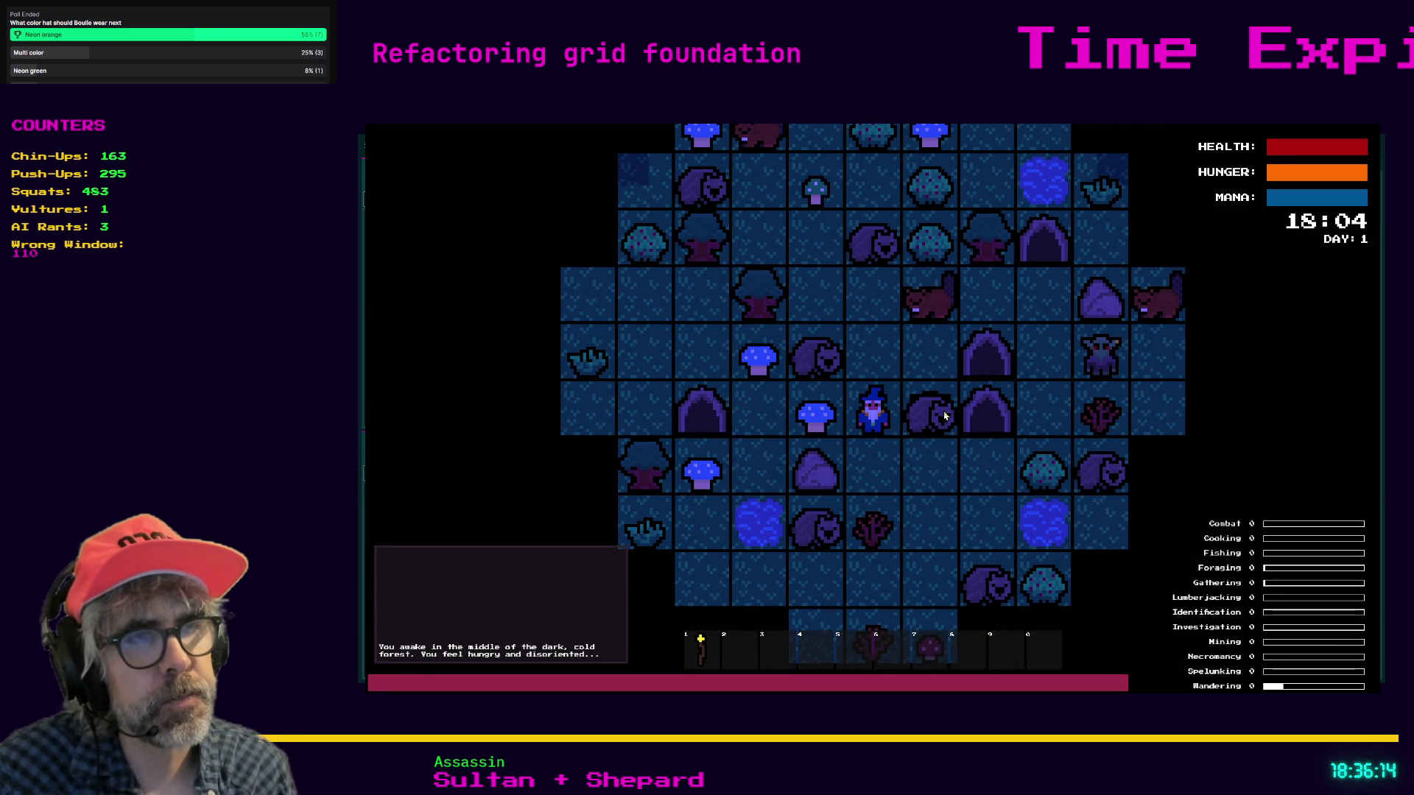
{"action": "key", "text": "F8"}
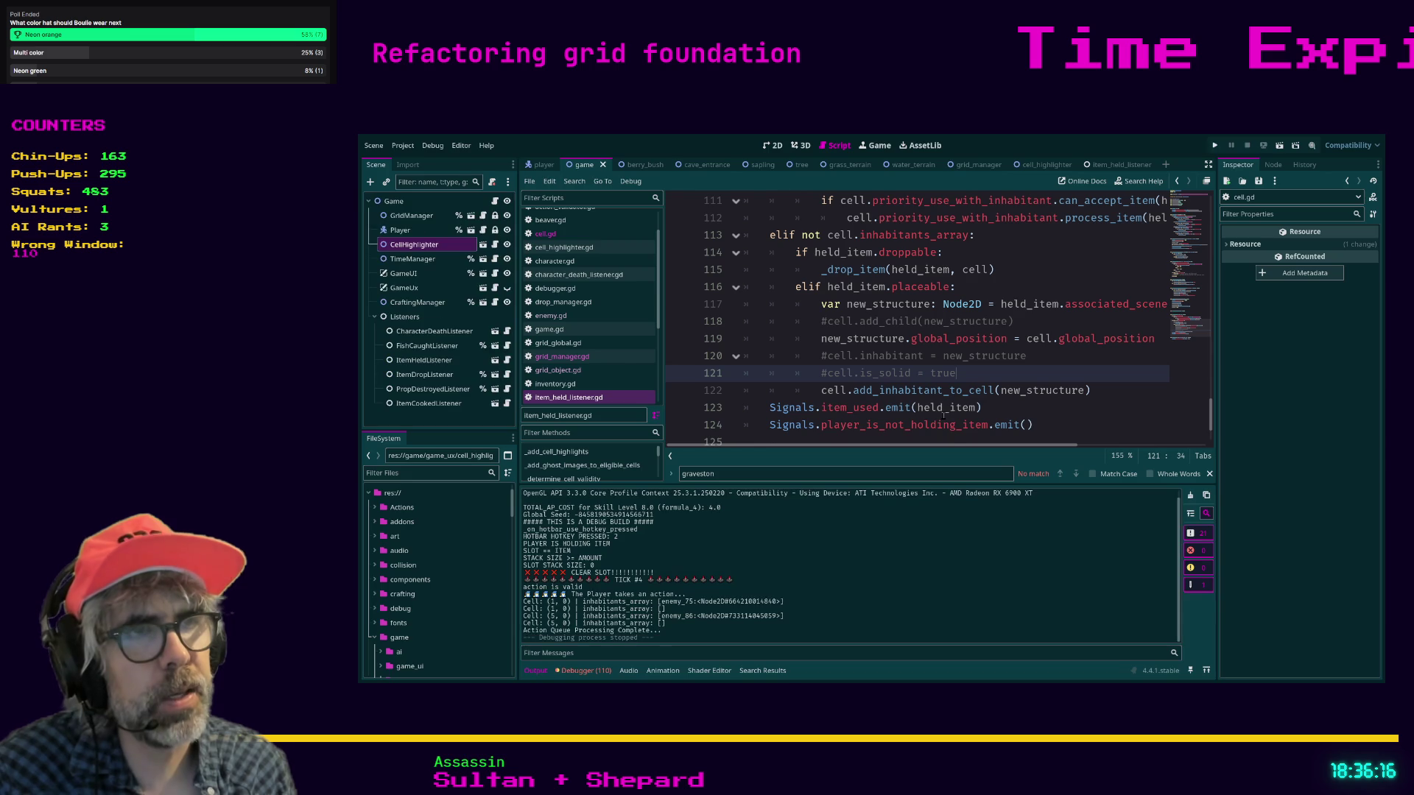
- In item_held_listener.gd, uncomment cell.add_child and cell.is_solid = true, then save
{"action": "left_click", "coordinate": [827, 324]}
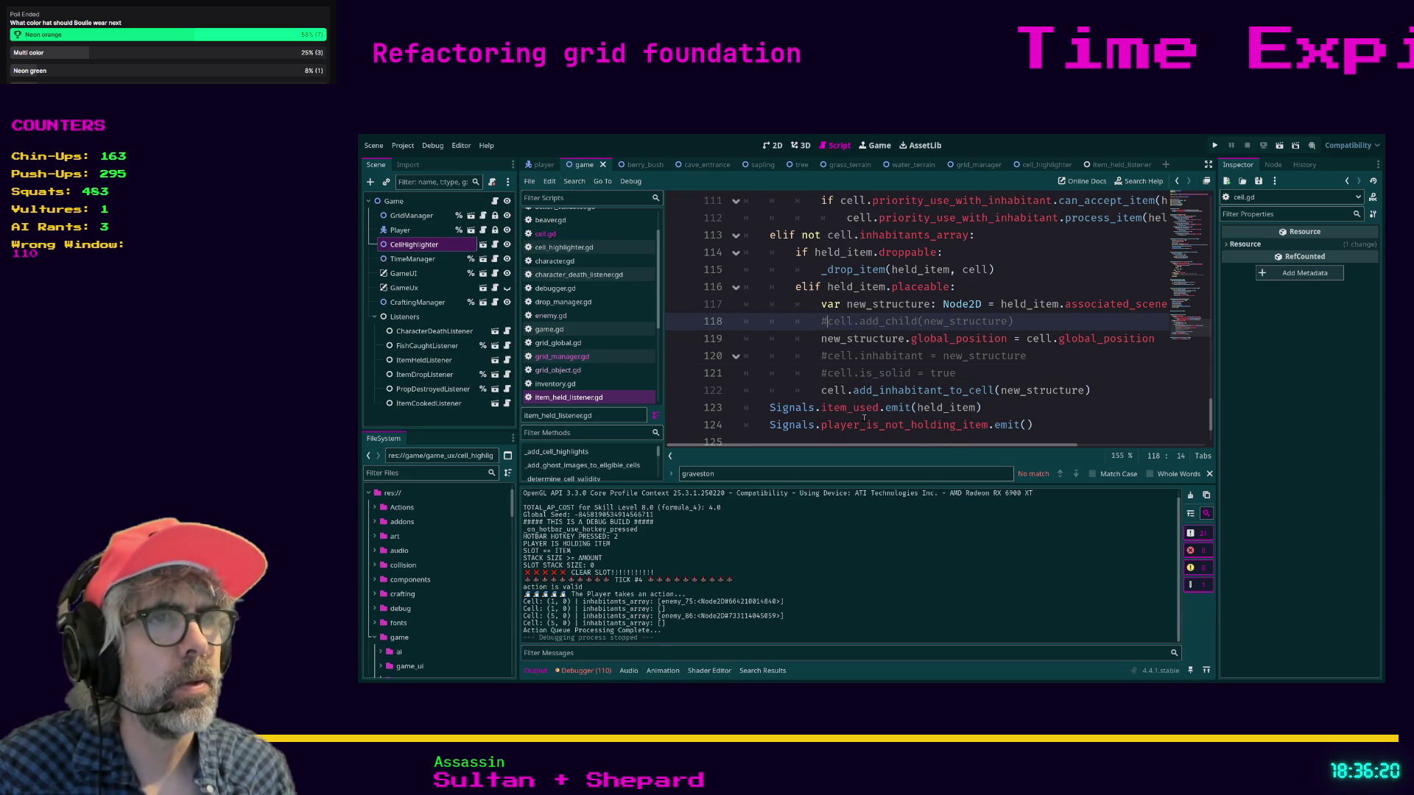
{"action": "key", "text": "BackSpace"}
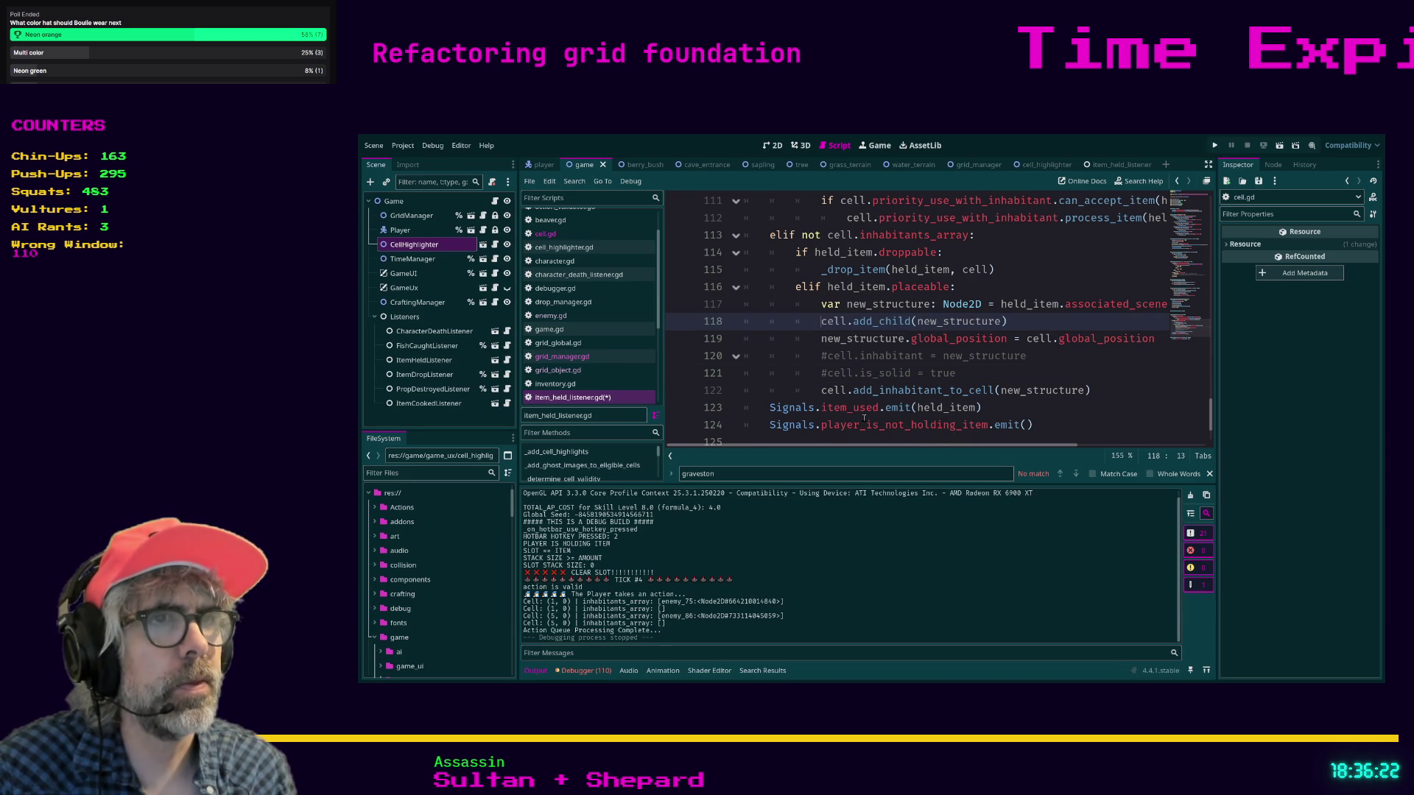
{"action": "key", "text": "Down"}
{"action": "key", "text": "Down"}
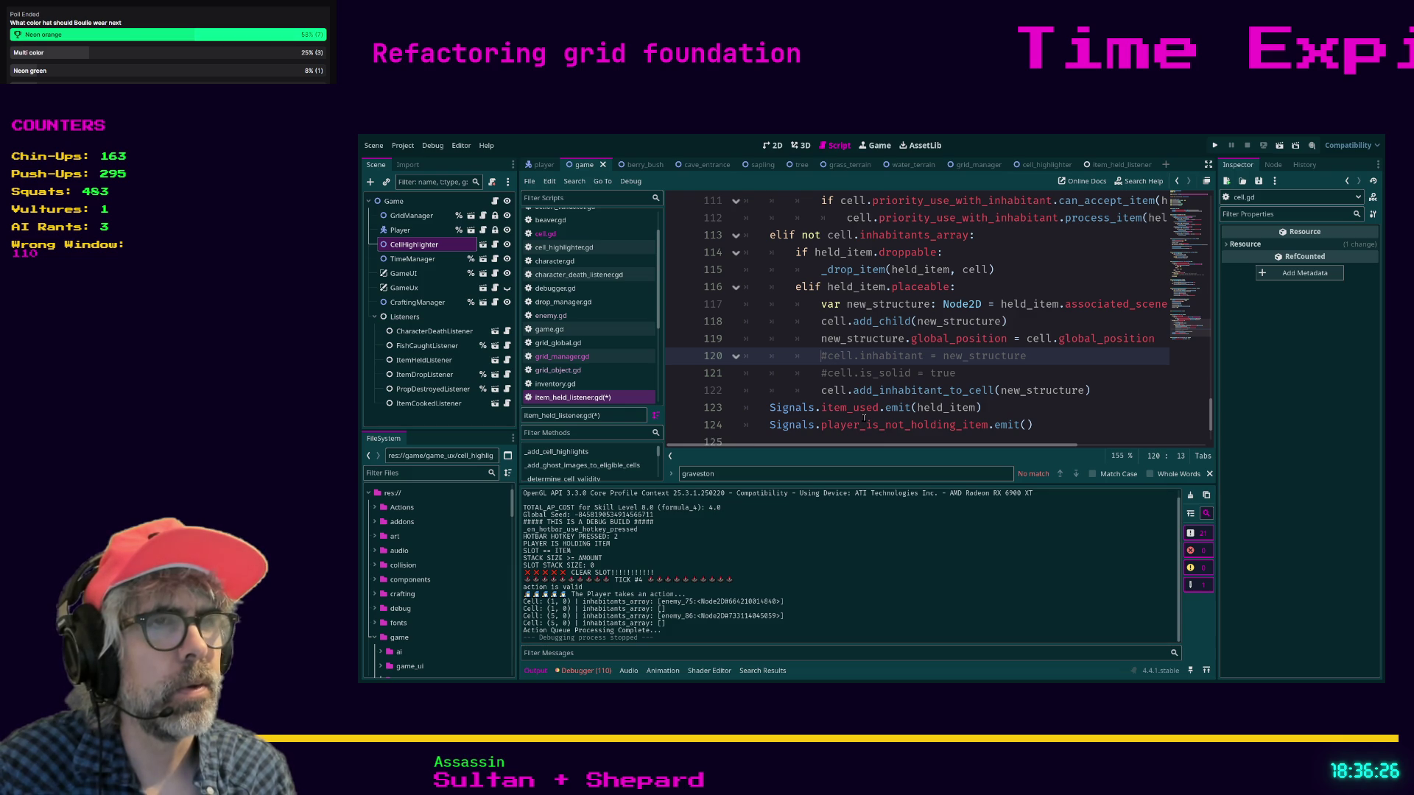
{"action": "key", "text": "Down"}
{"action": "key", "text": "ctrl+k"}
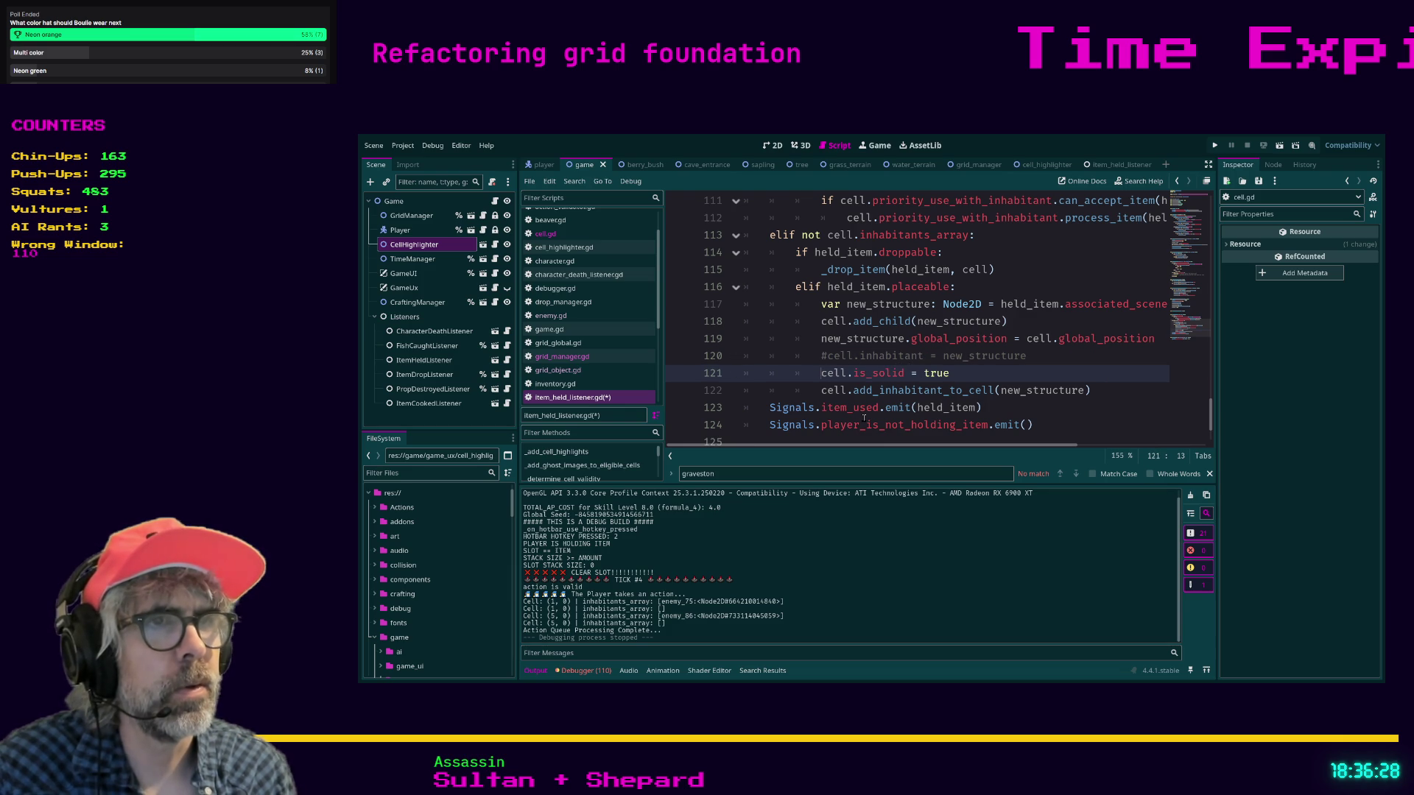
{"action": "key", "text": "ctrl+s"}
- Uncomment add_child(new_gravestone) in grid_manager.gd, comment out self.add_child in cell.gd, and run
{"action": "left_click", "coordinate": [562, 356]}
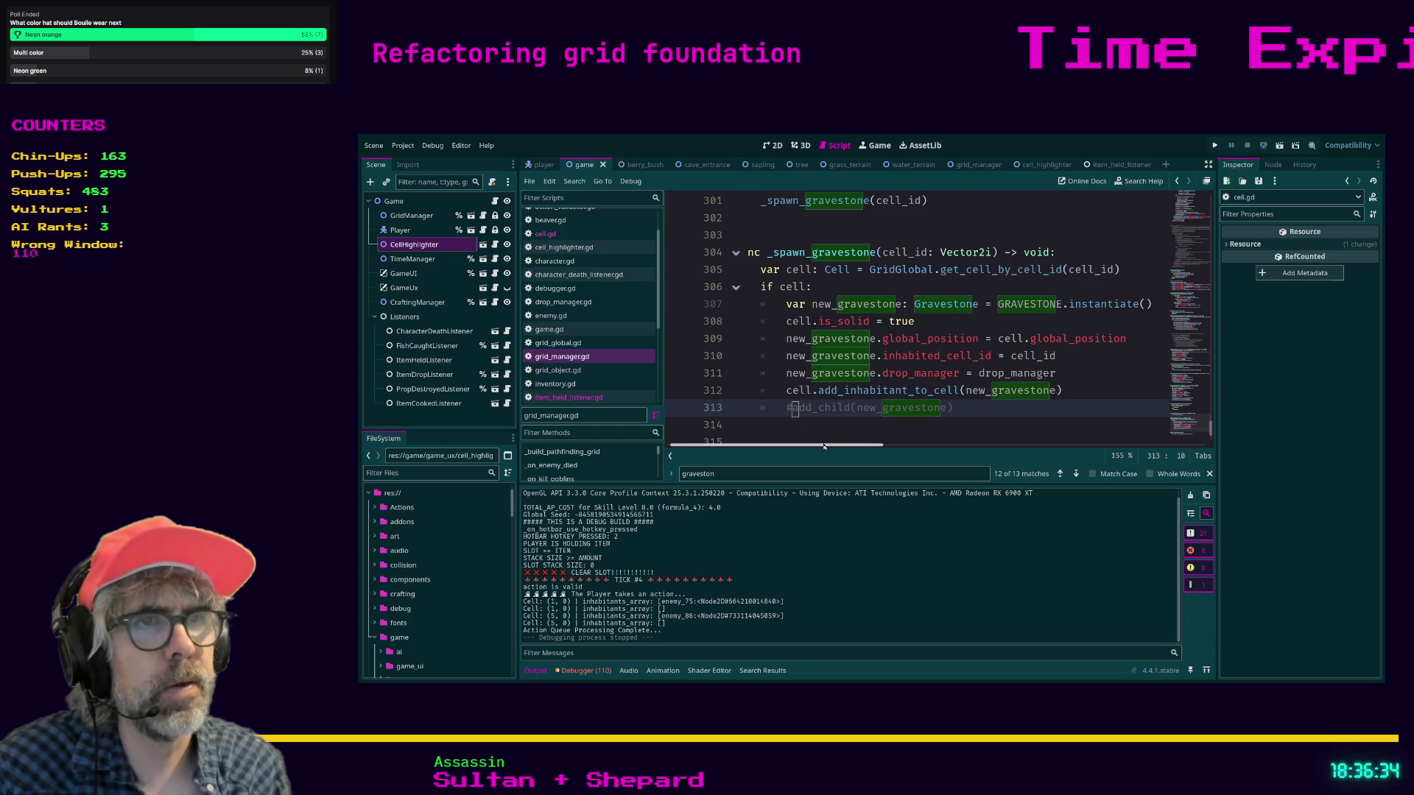
{"action": "key", "text": "ctrl+k"}
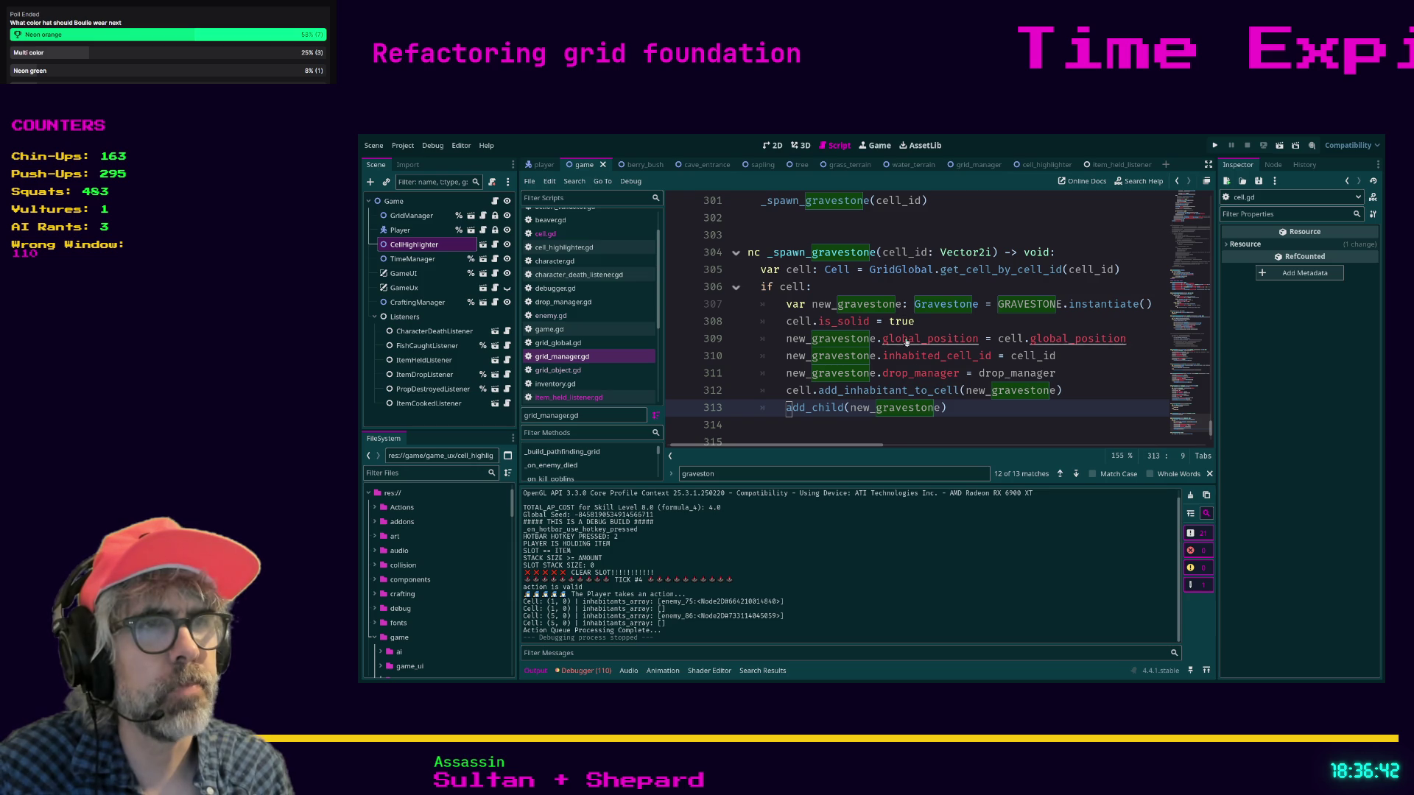
{"action": "left_click", "coordinate": [905, 390], "text": "ctrl"}
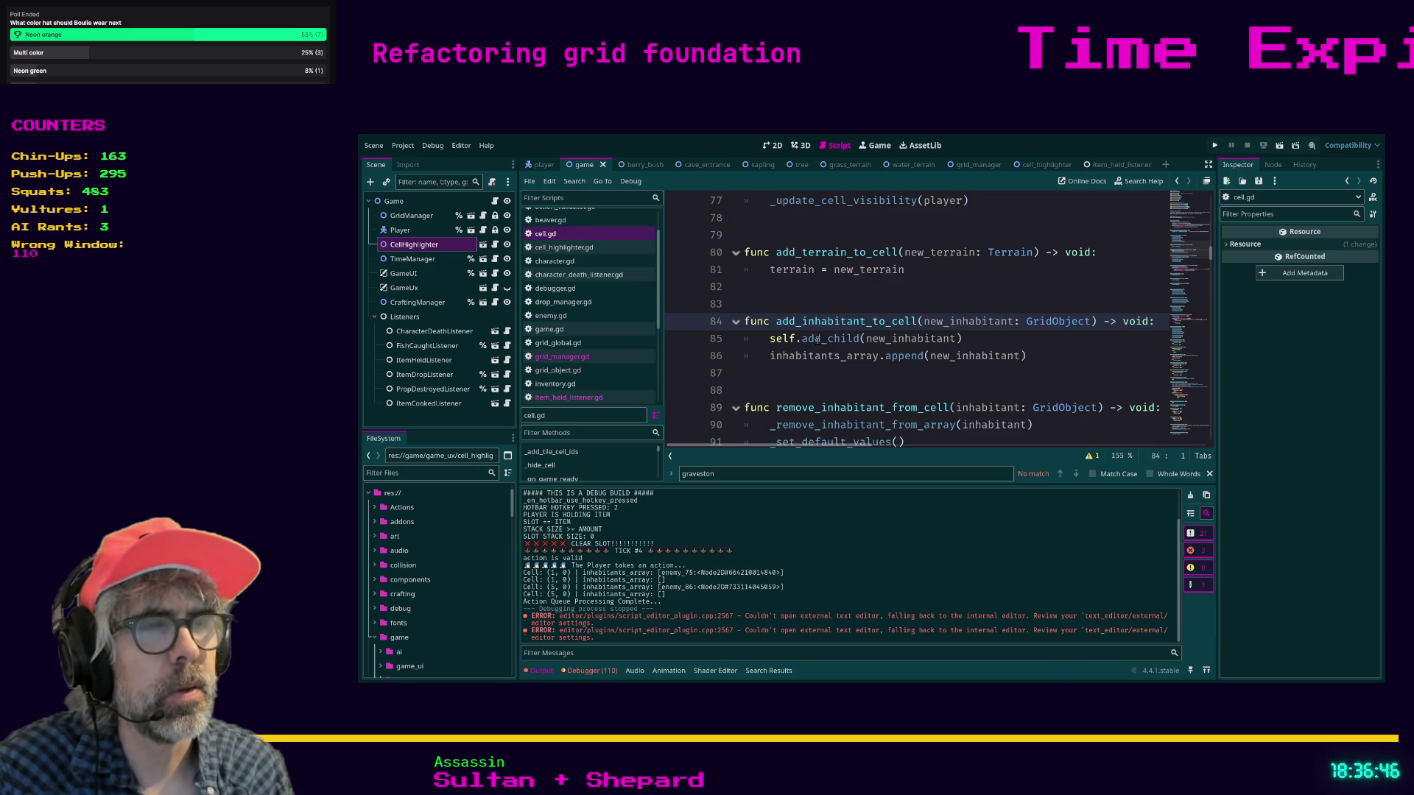
{"action": "left_click_drag", "start_coordinate": [974, 340], "coordinate": [736, 339]}
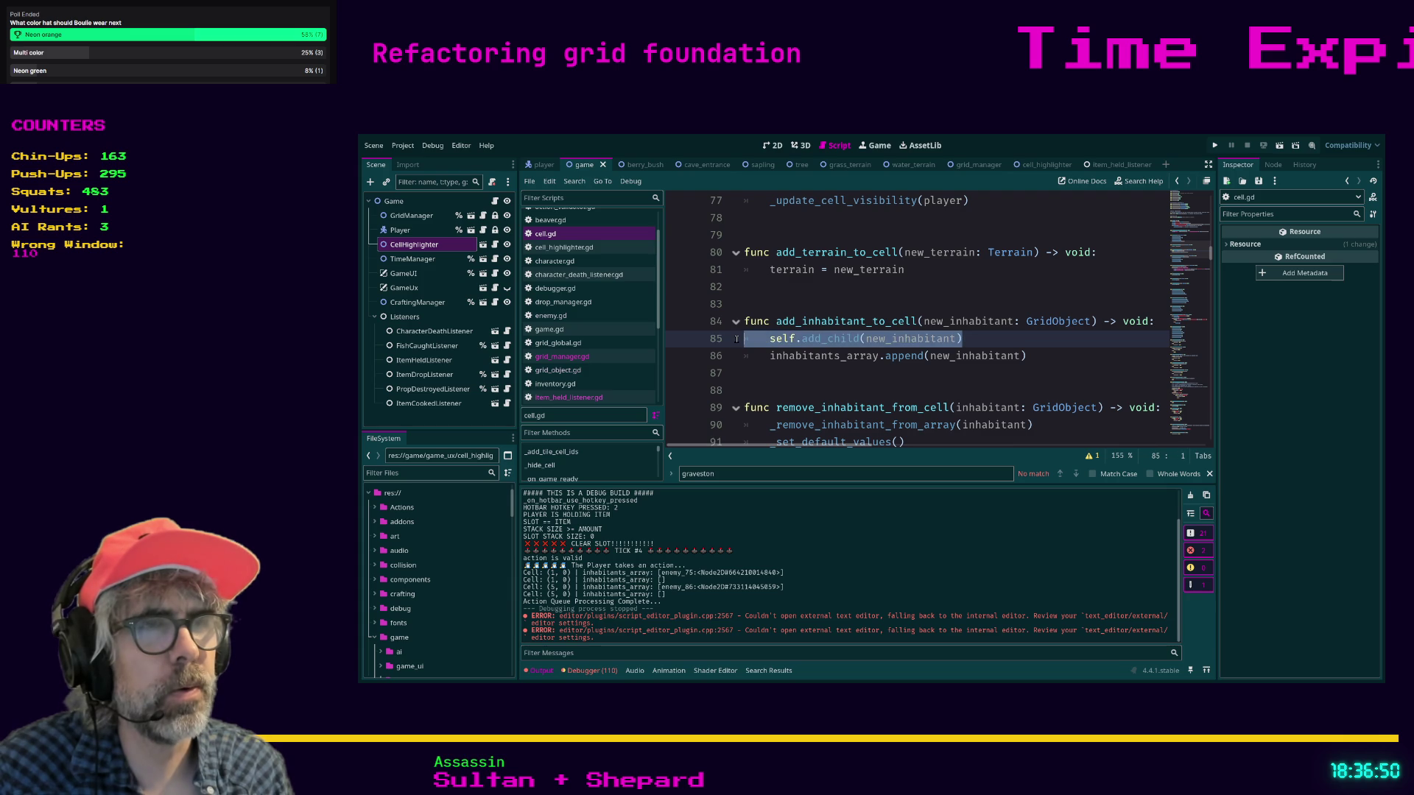
{"action": "key", "text": "ctrl+k"}
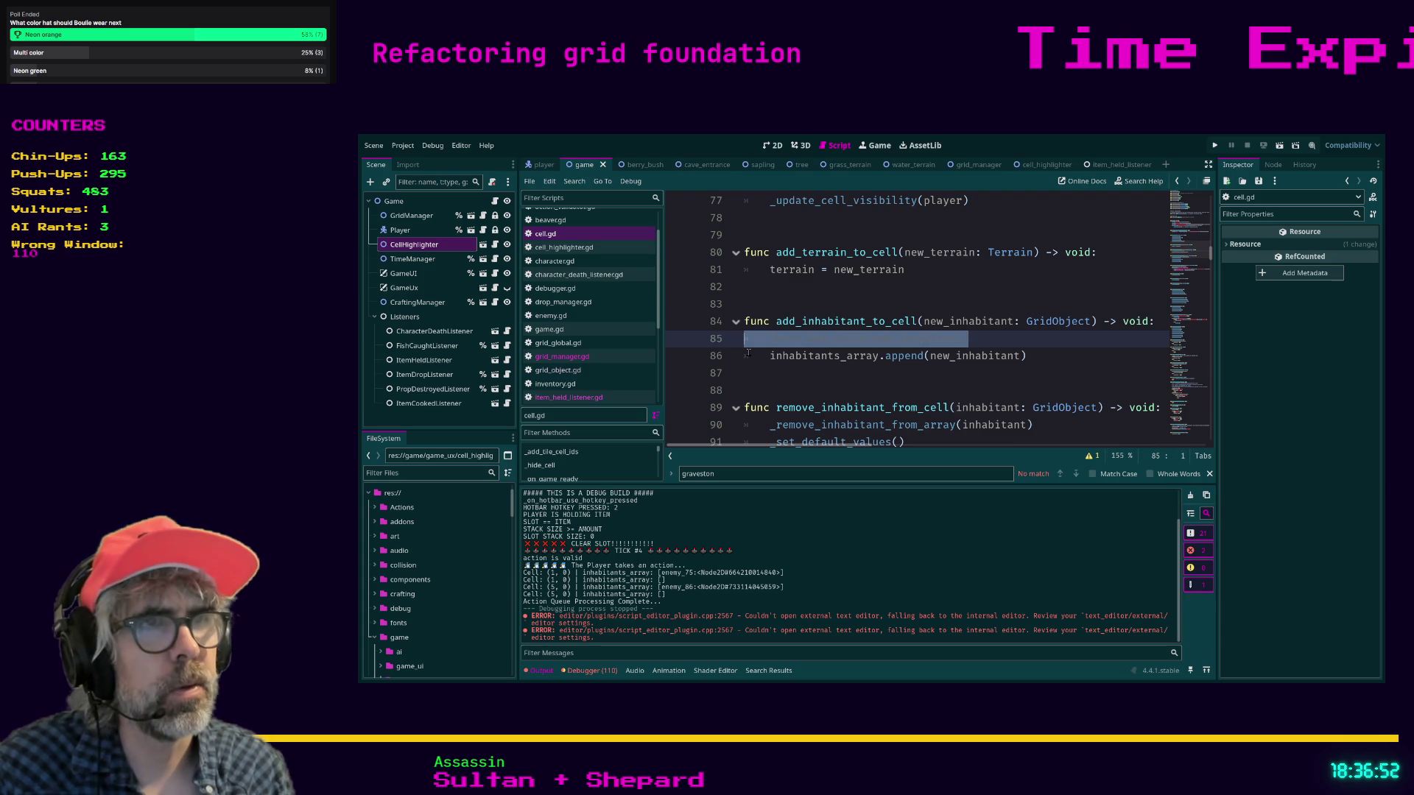
{"action": "left_click", "coordinate": [793, 390]}
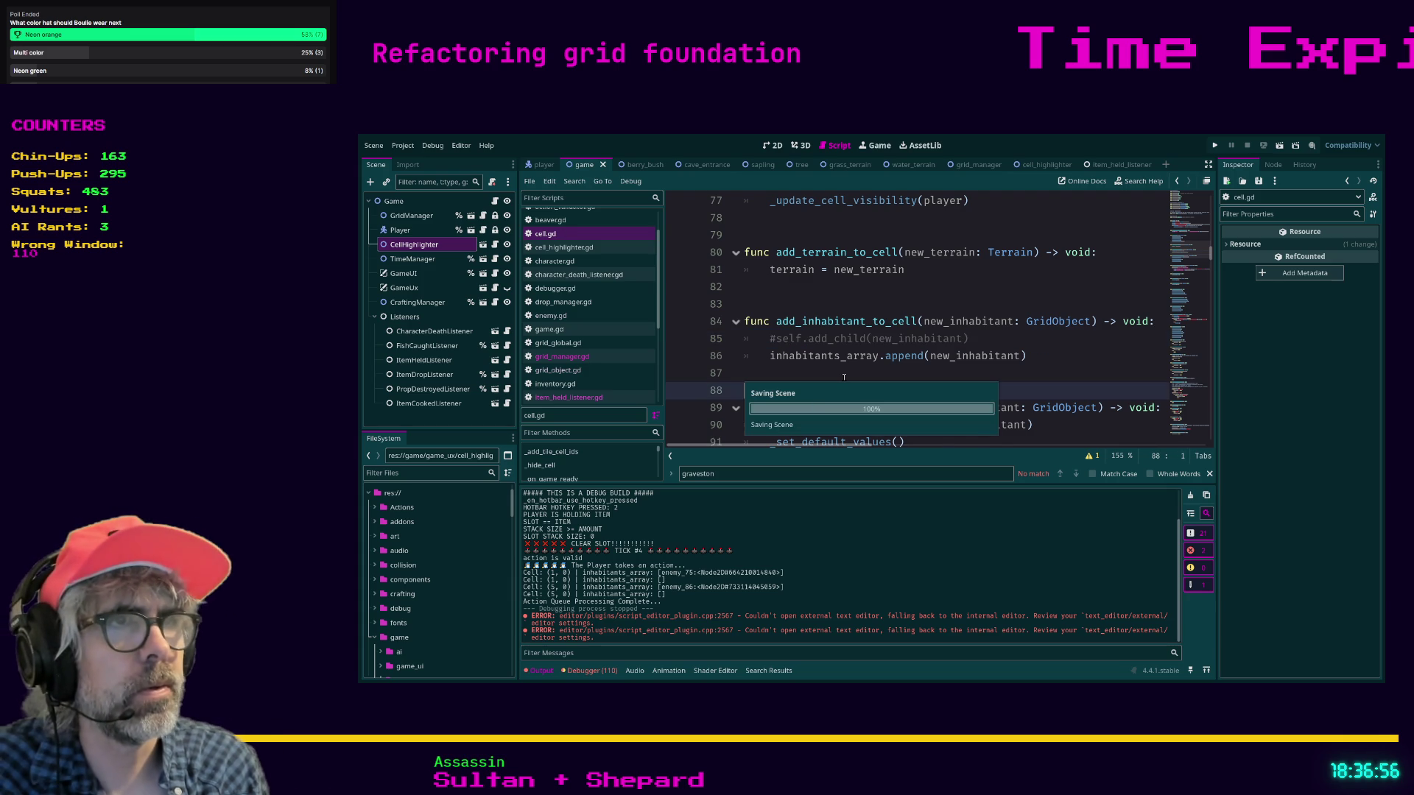
{"action": "key", "text": "F5"}
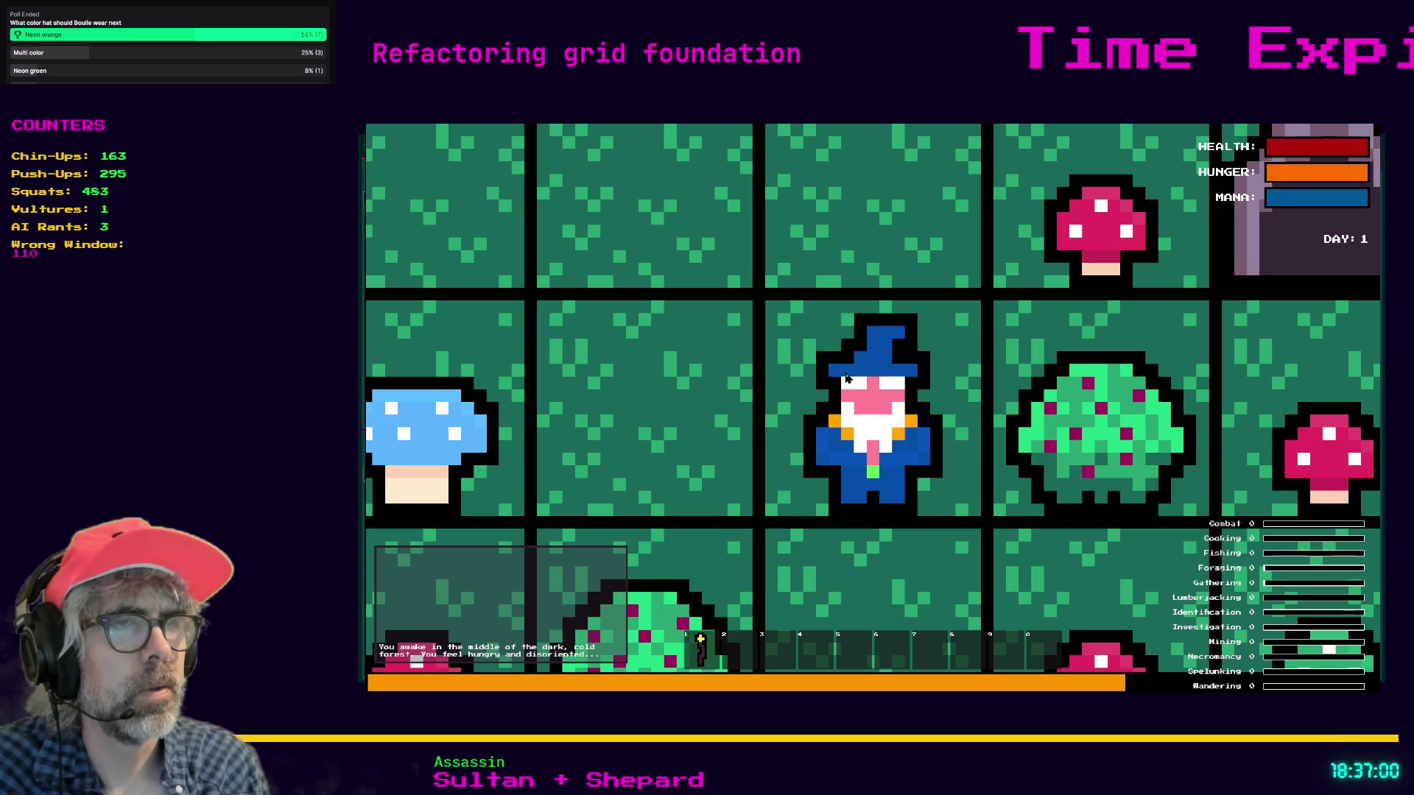
- Zoom out, toggle the crafting panel, walk the wizard north and kill the Goblin, then stop
{"action": "scroll", "coordinate": [913, 370], "scroll_direction": "down", "scroll_amount": 2}
{"action": "key", "text": "c"}
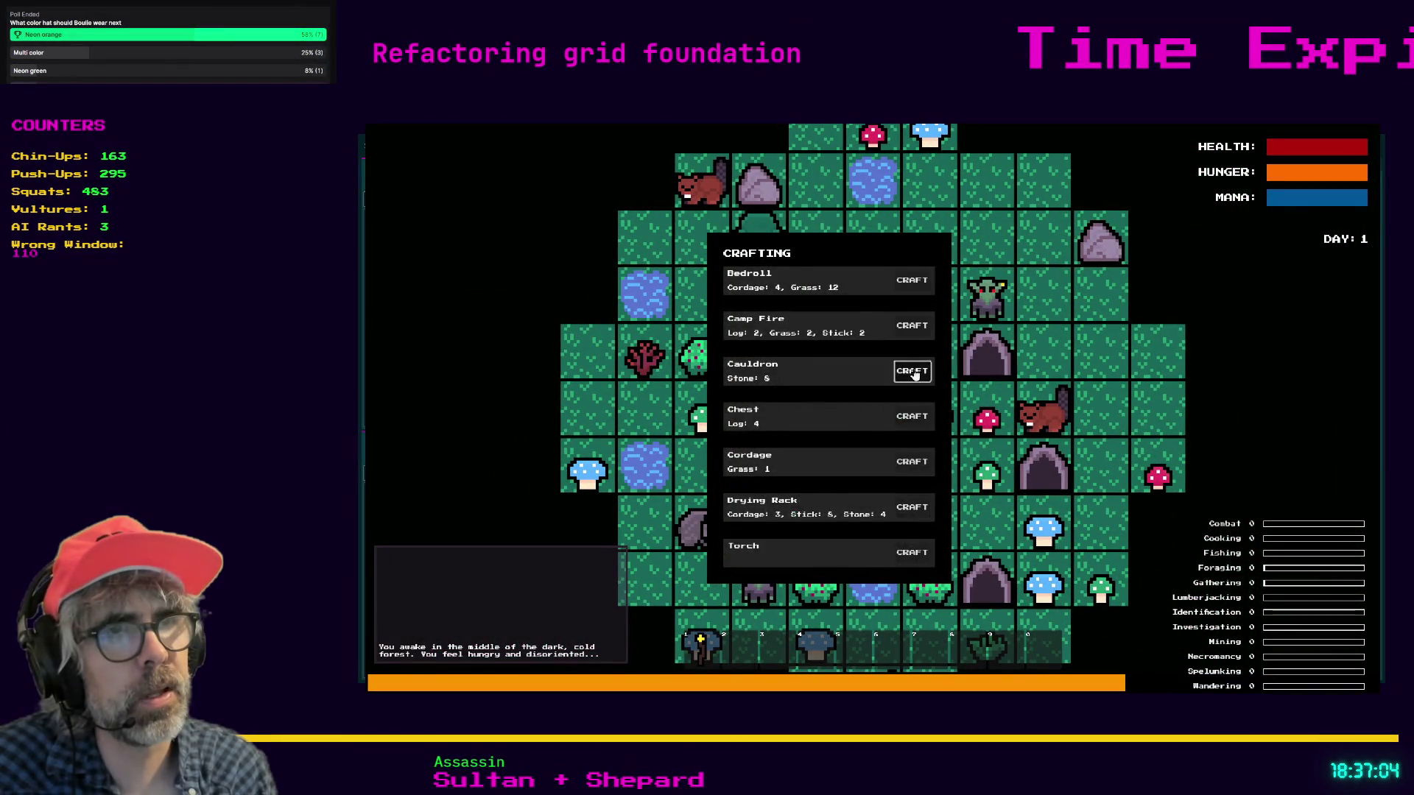
{"action": "key", "text": "c"}
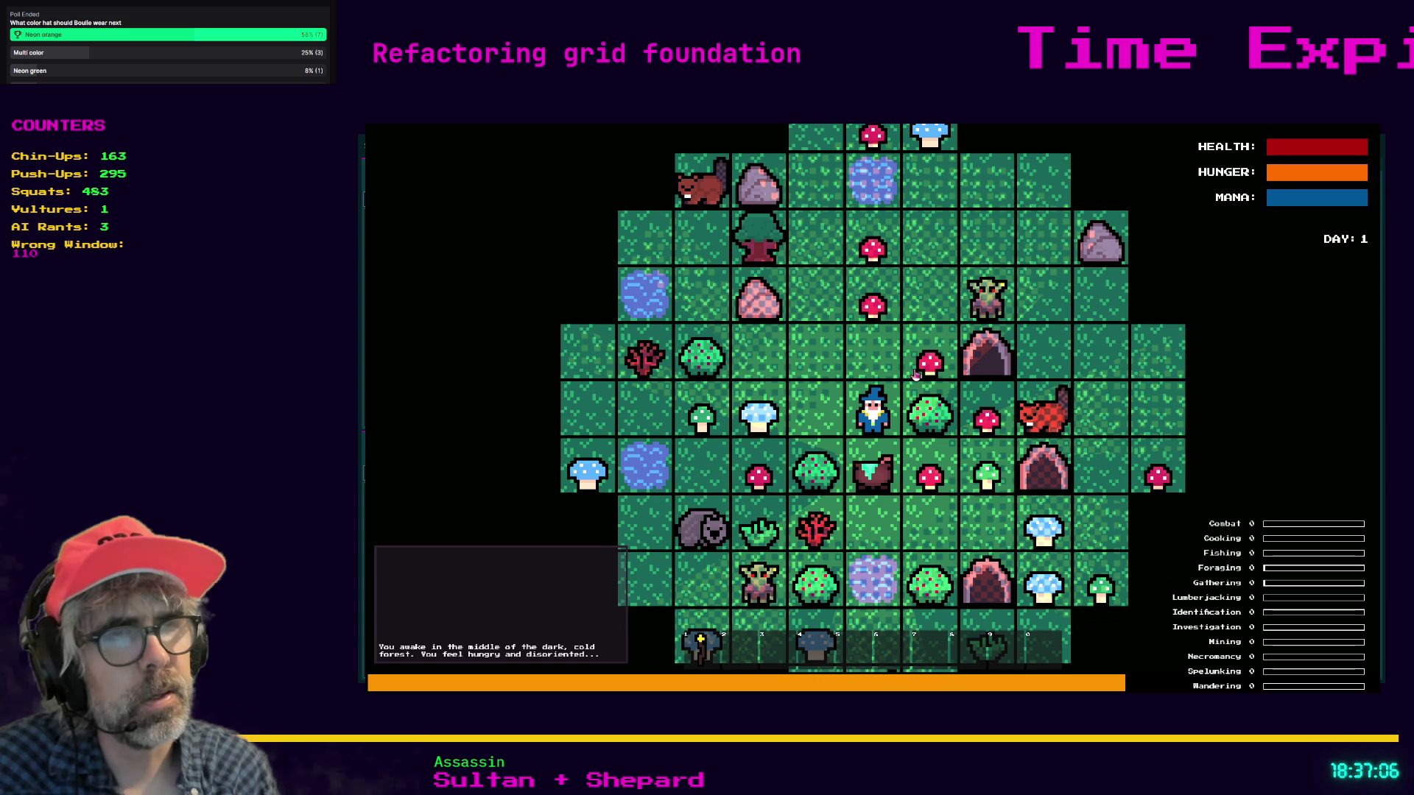
{"action": "key", "text": "w"}
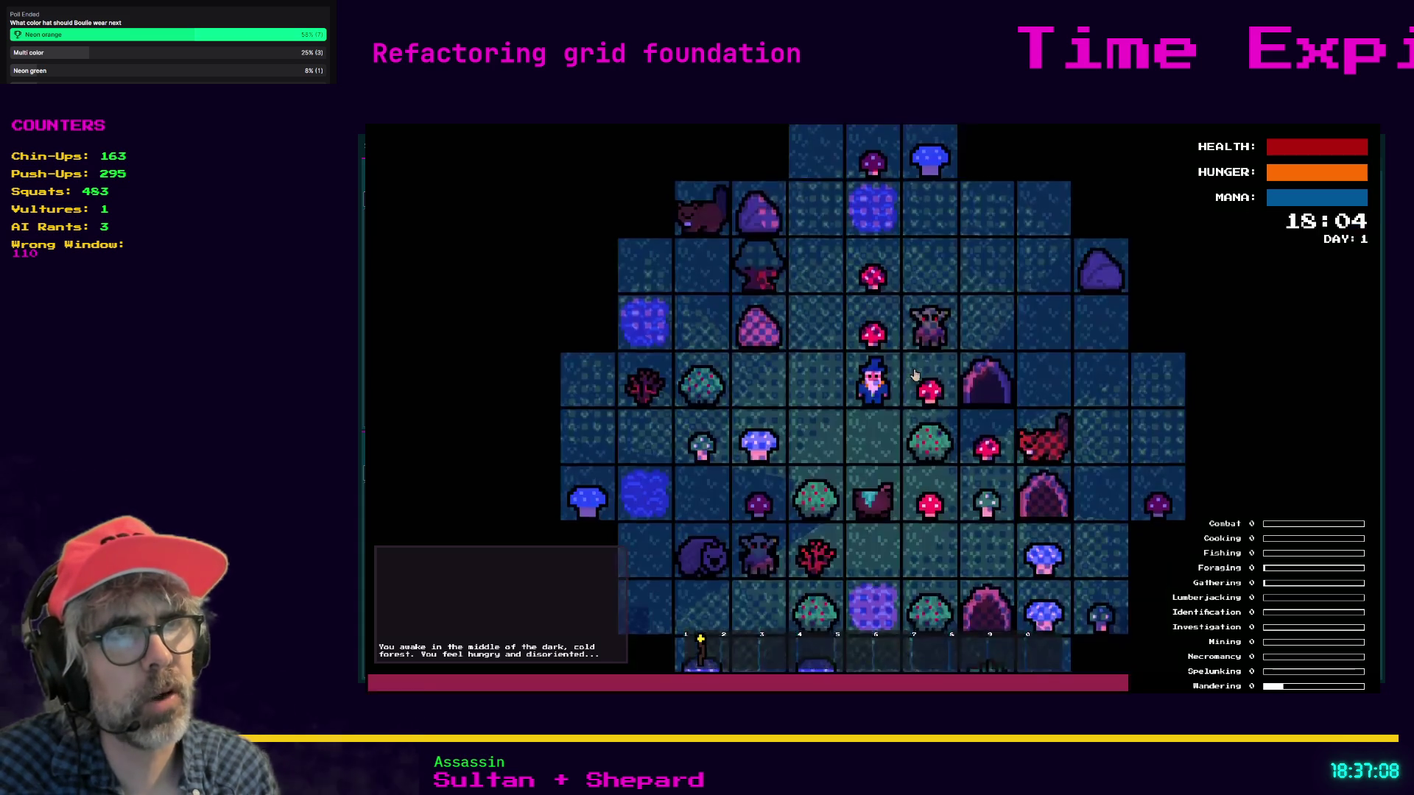
{"action": "key", "text": "w"}
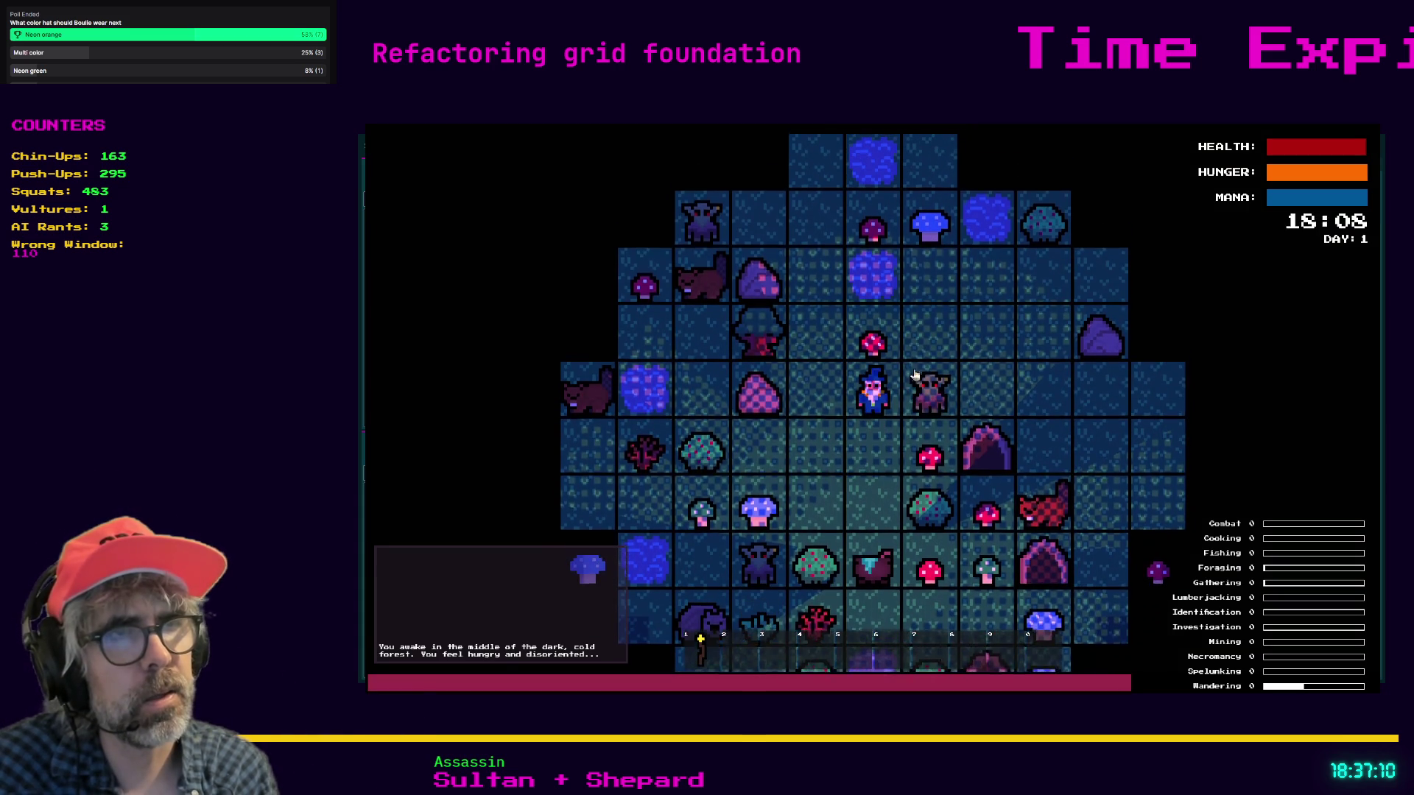
{"action": "key", "text": "d"}
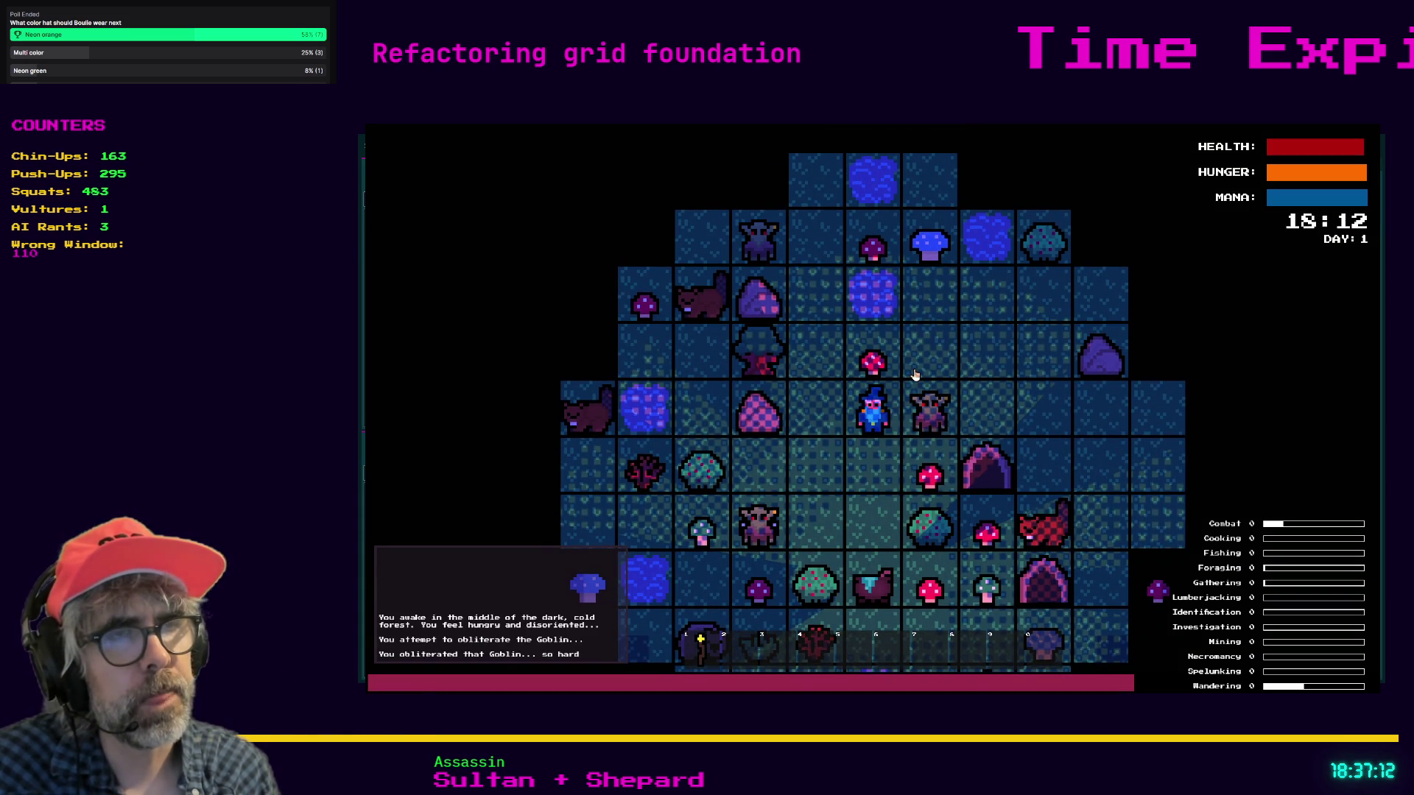
{"action": "key", "text": "d"}
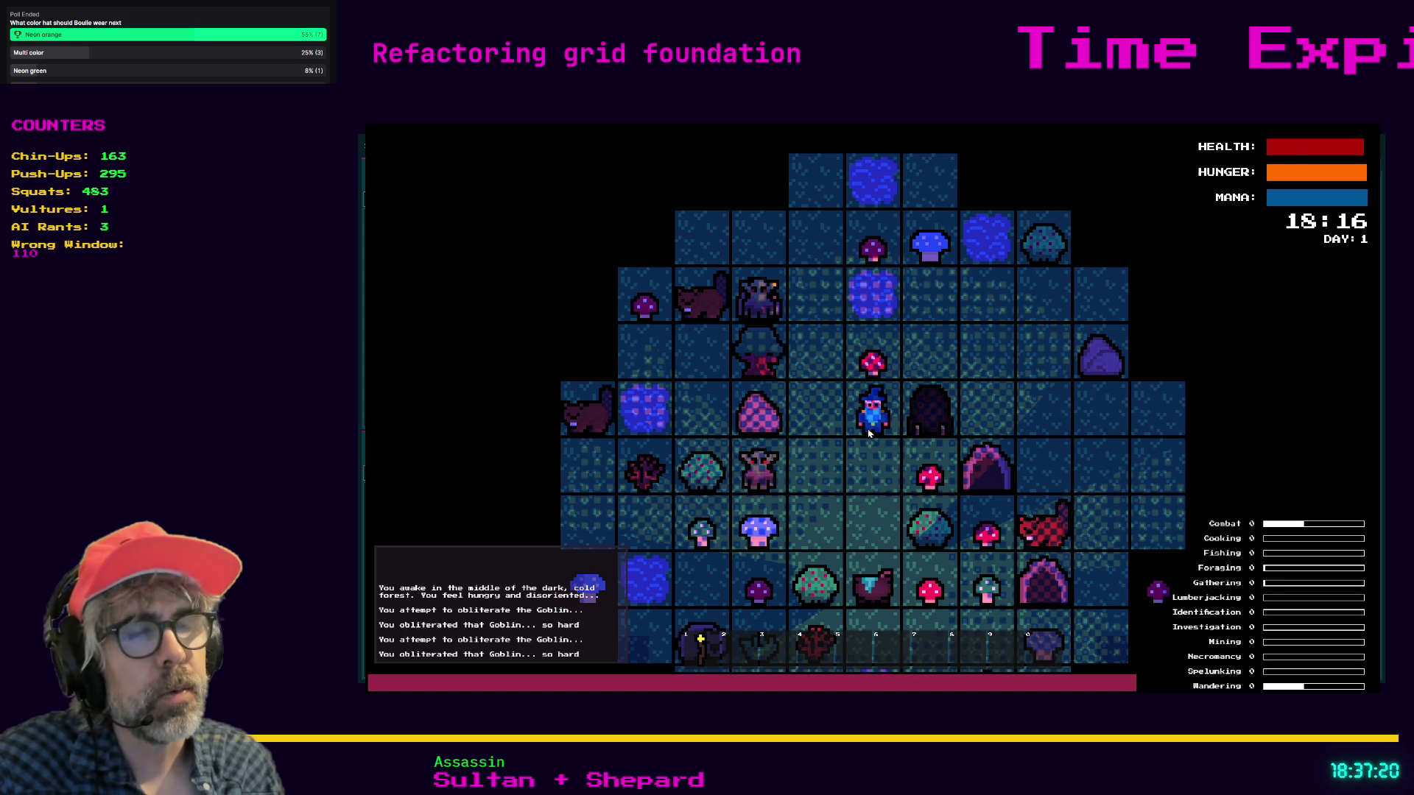
{"action": "key", "text": "alt+F4"}
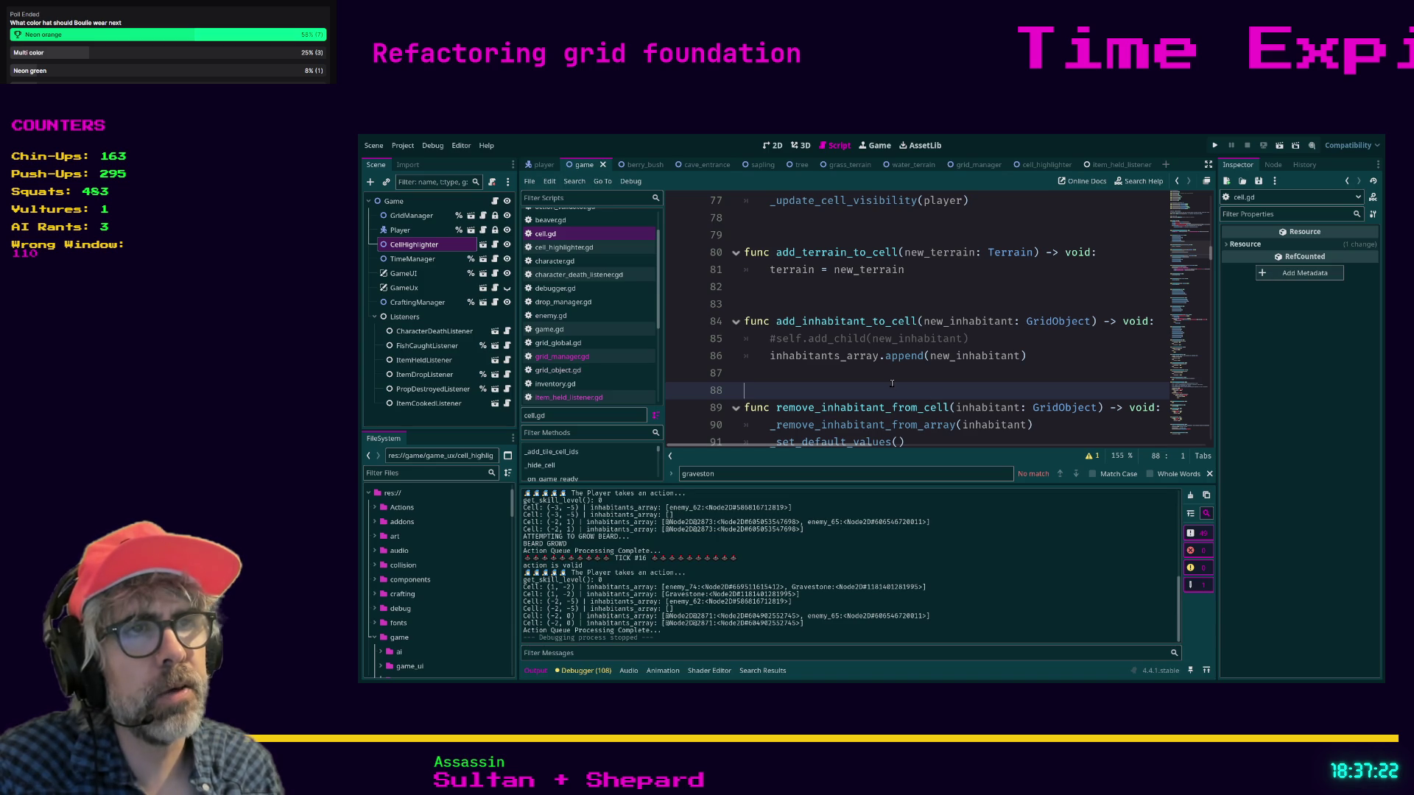
- Compare item_held_listener.gd with grid_manager.gd's gravestone code, typing 'cell.' before add_child on line 313
{"action": "left_click", "coordinate": [562, 356]}
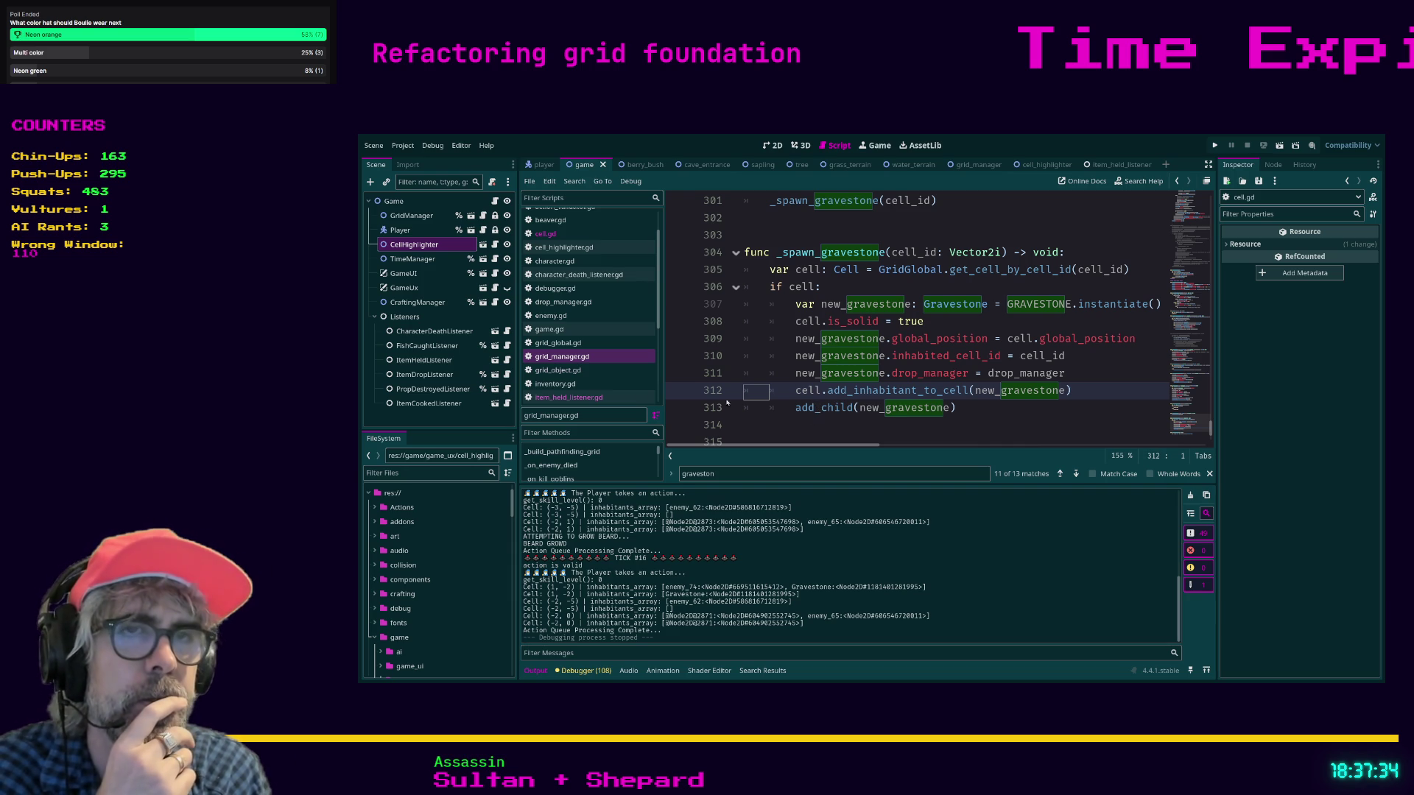
{"action": "left_click", "coordinate": [621, 399]}
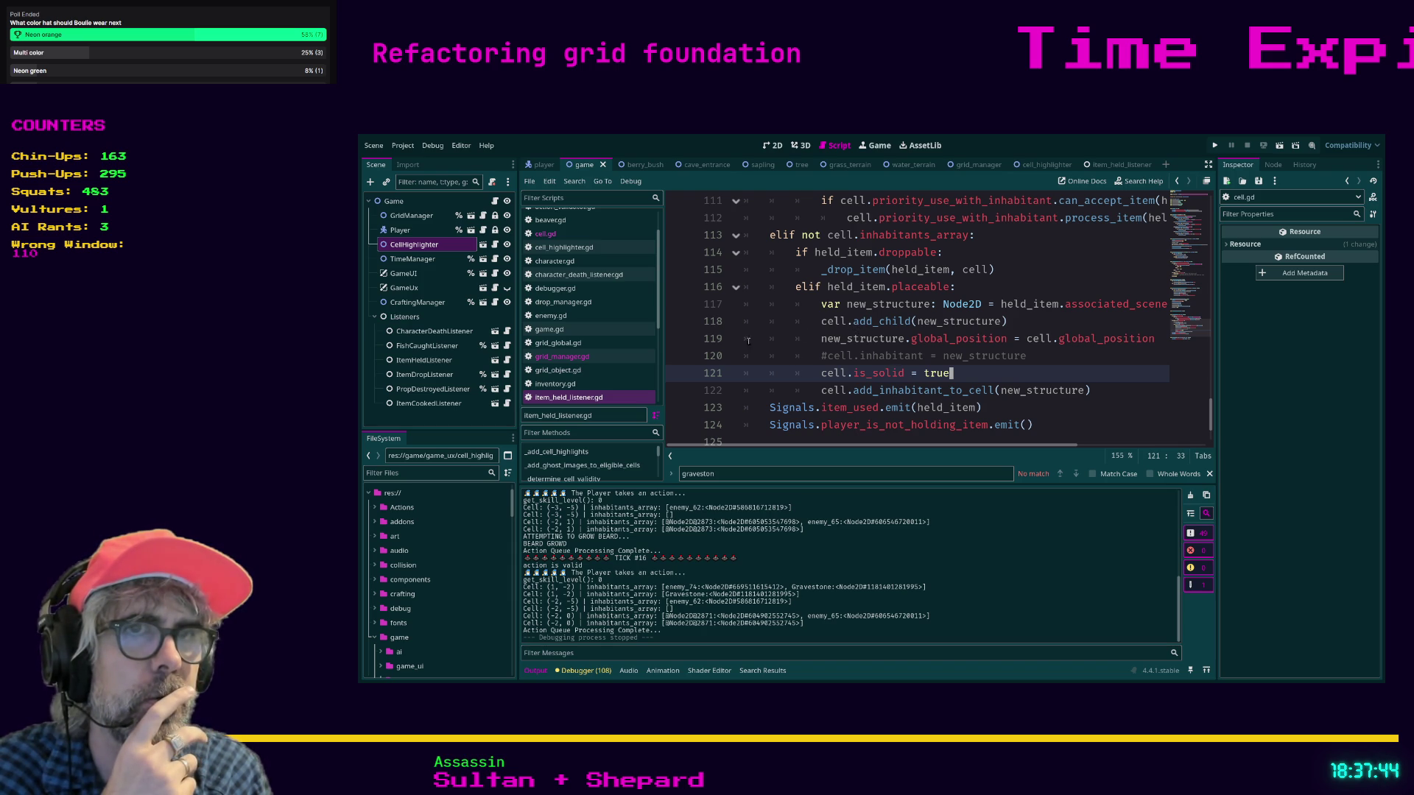
{"action": "left_click", "coordinate": [592, 359]}
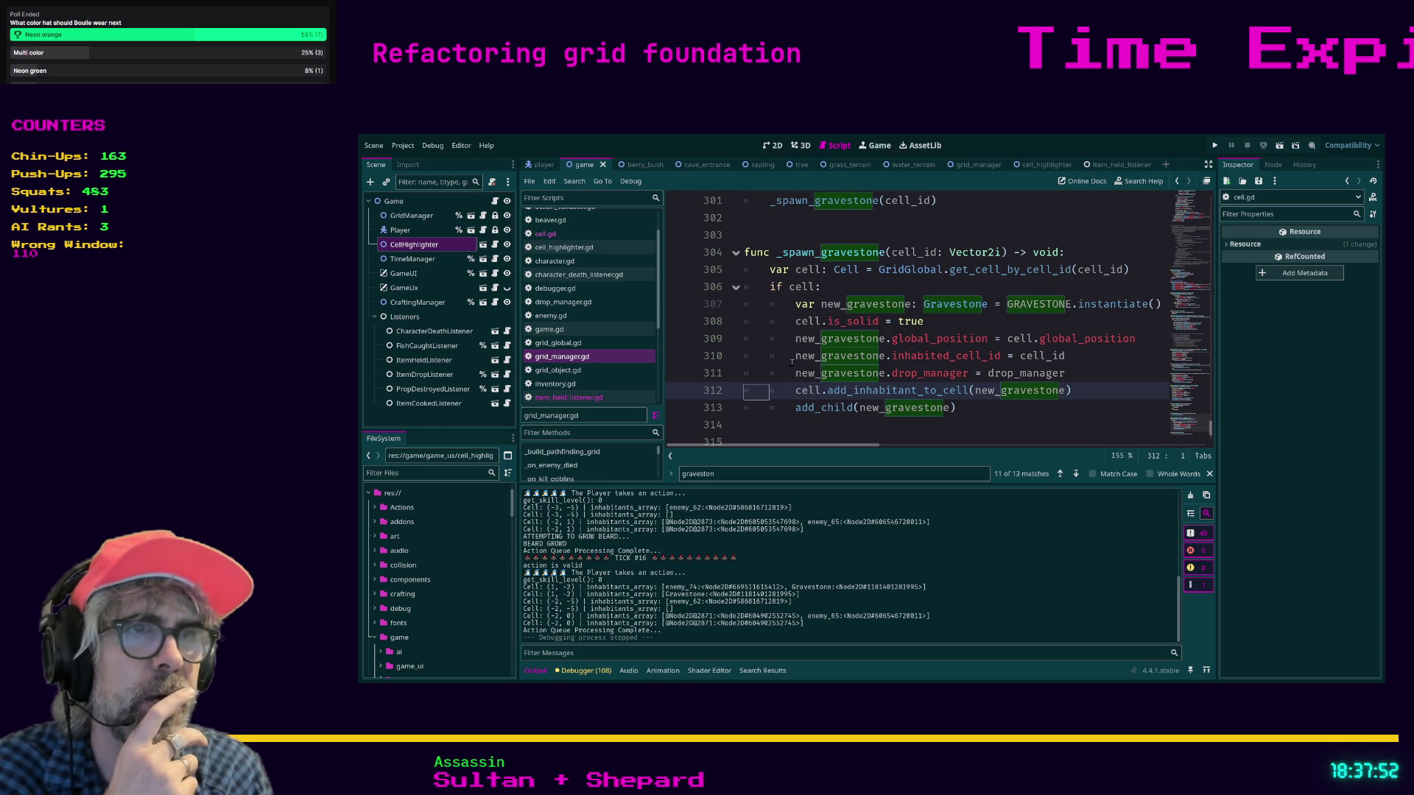
{"action": "left_click", "coordinate": [792, 405]}
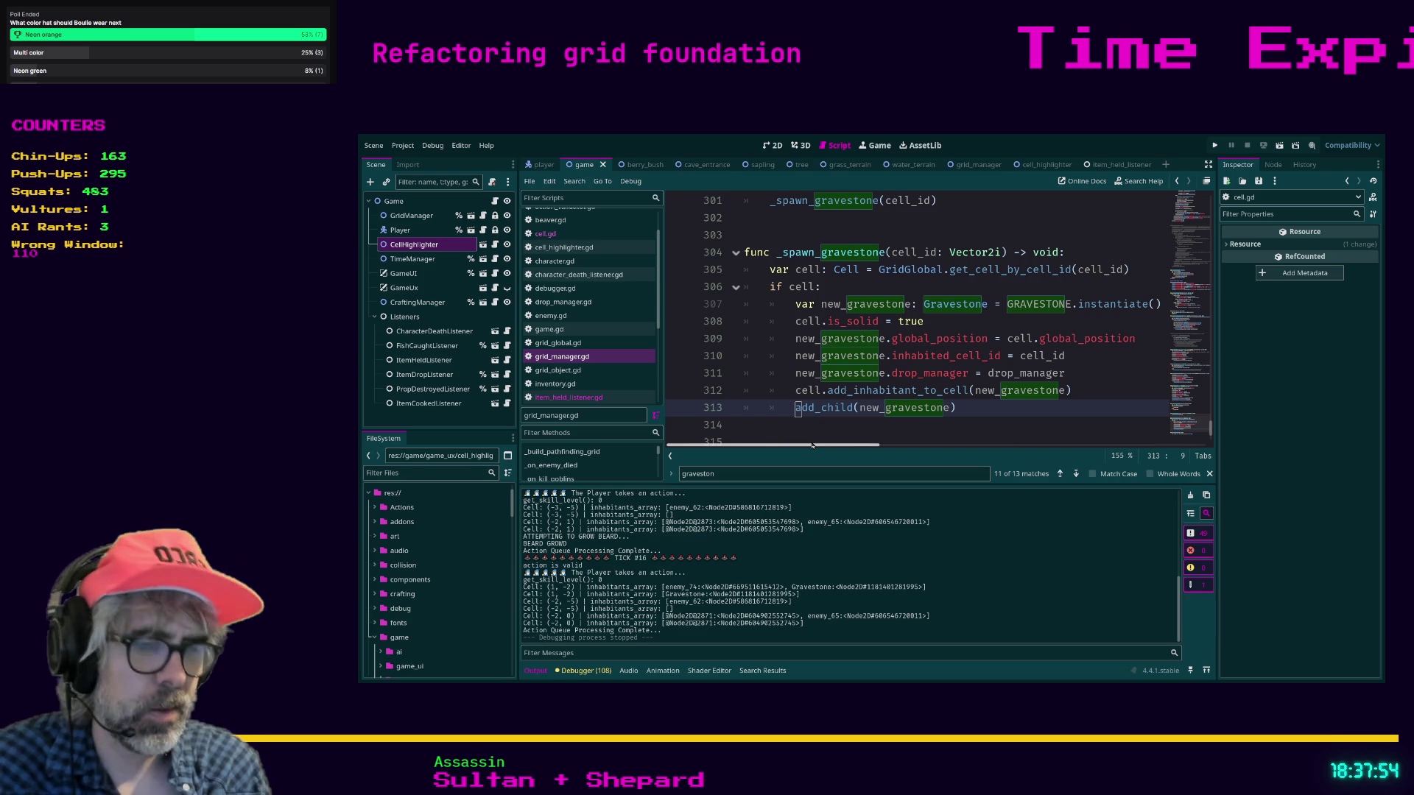
{"action": "type", "text": "cell."}
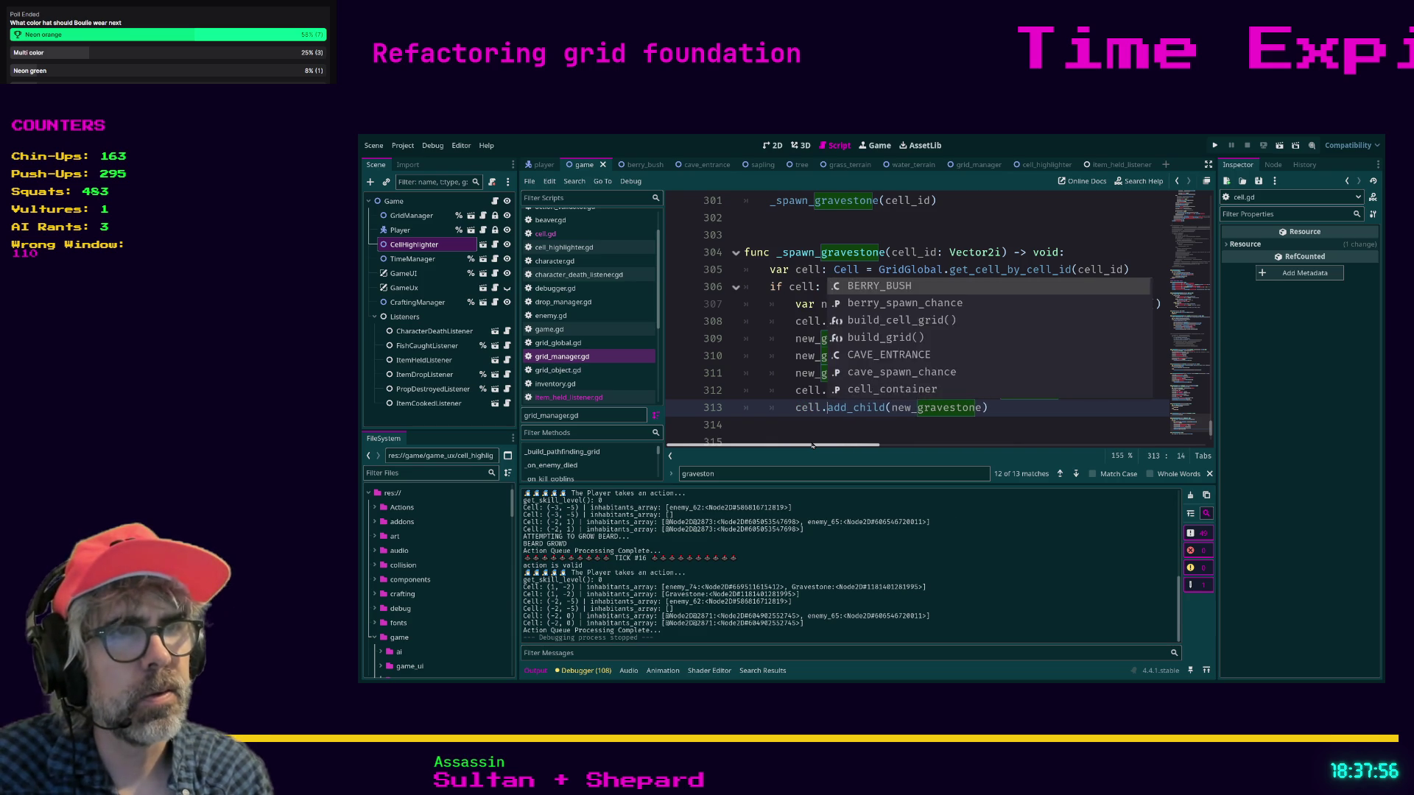
{"action": "left_click", "coordinate": [788, 425]}
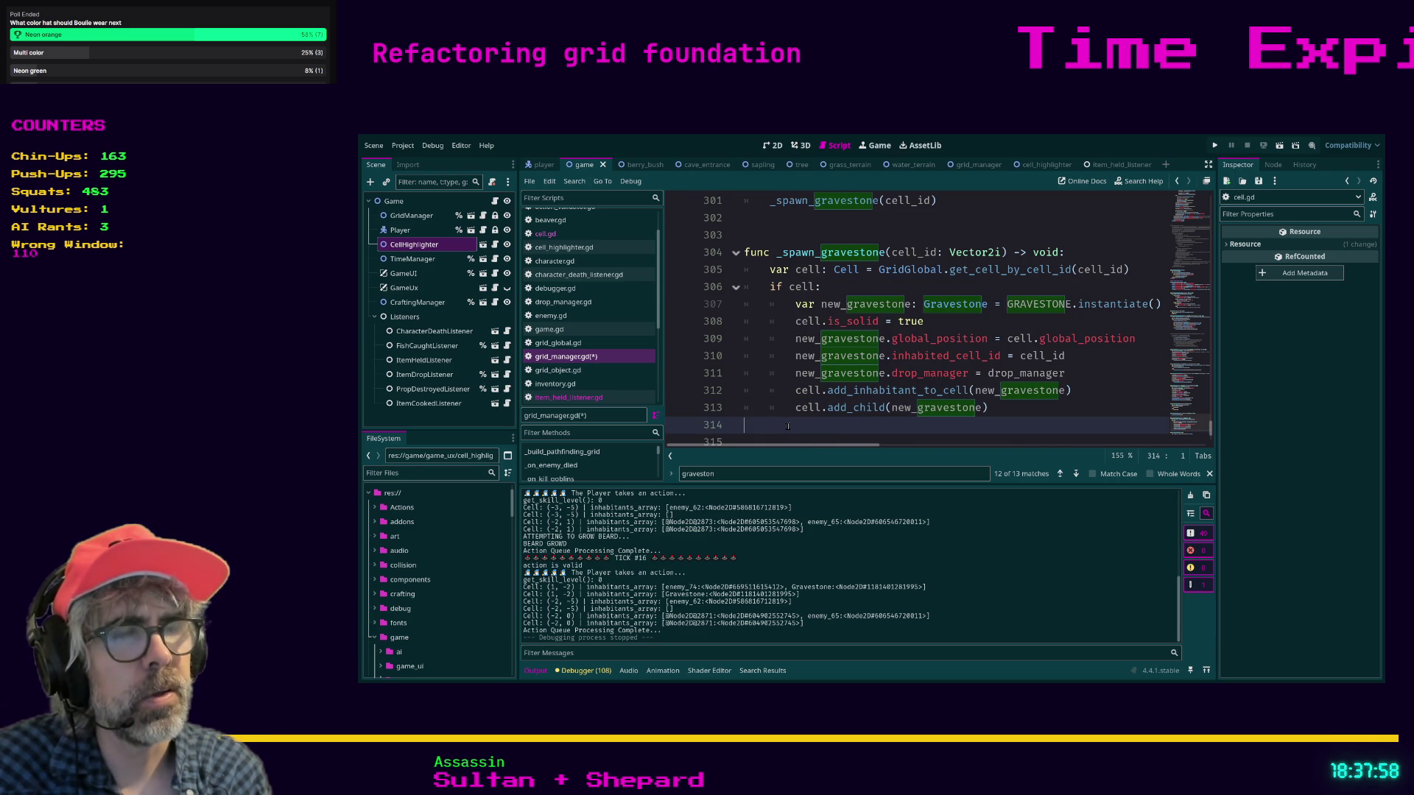
- Inspect add_inhabitant_to_cell in cell.gd, return to line 312 of grid_manager.gd, and save
{"action": "left_click", "coordinate": [867, 396], "text": "ctrl"}
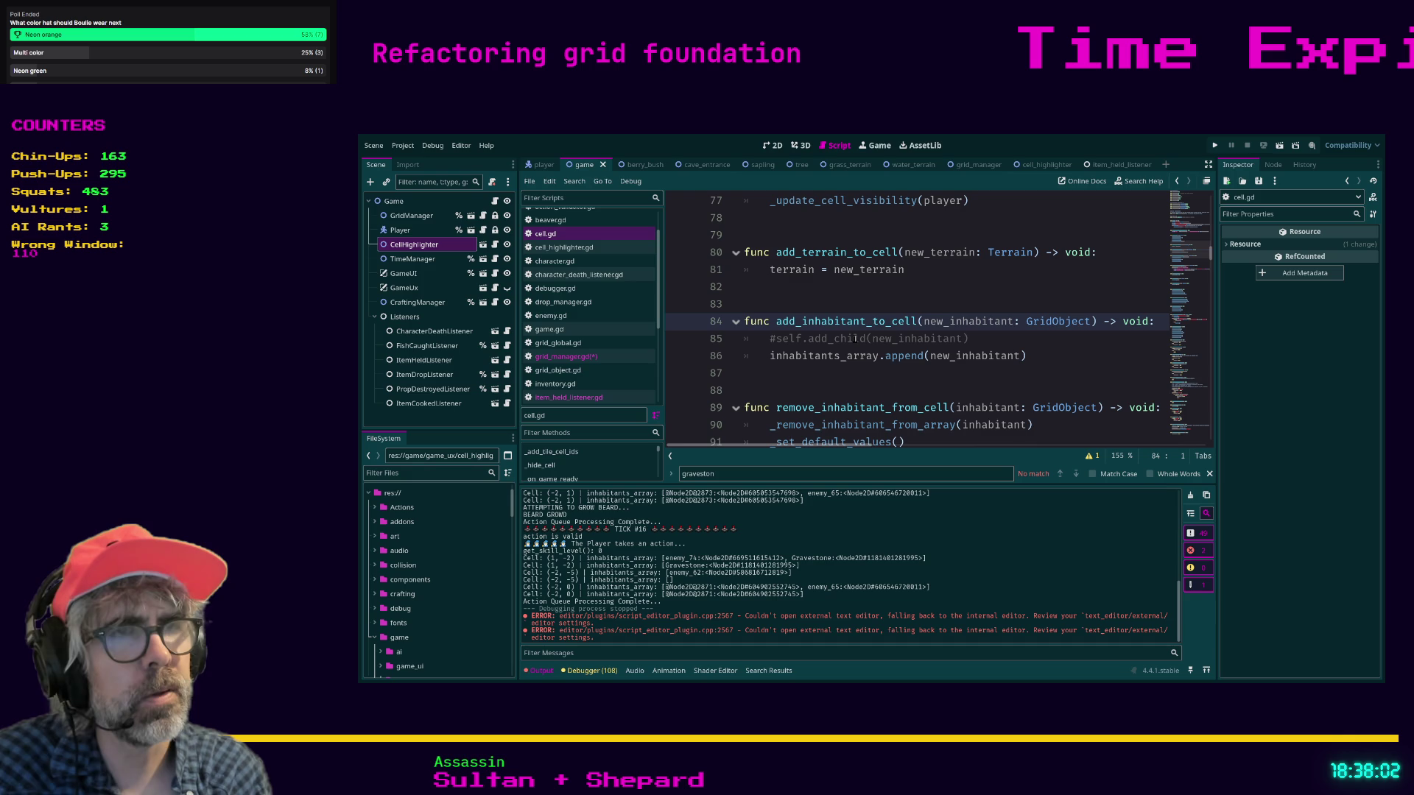
{"action": "left_click", "coordinate": [846, 391]}
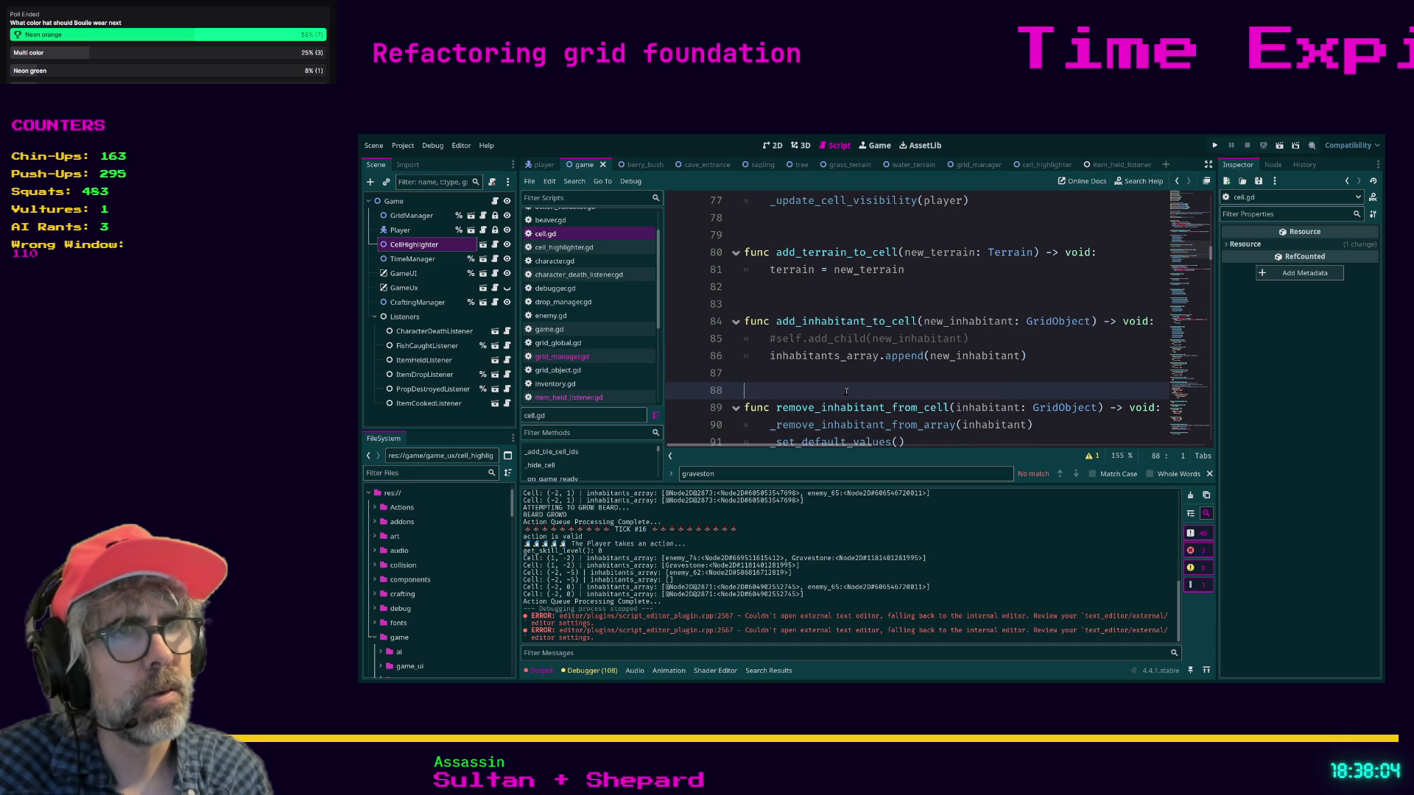
{"action": "left_click", "coordinate": [568, 397]}
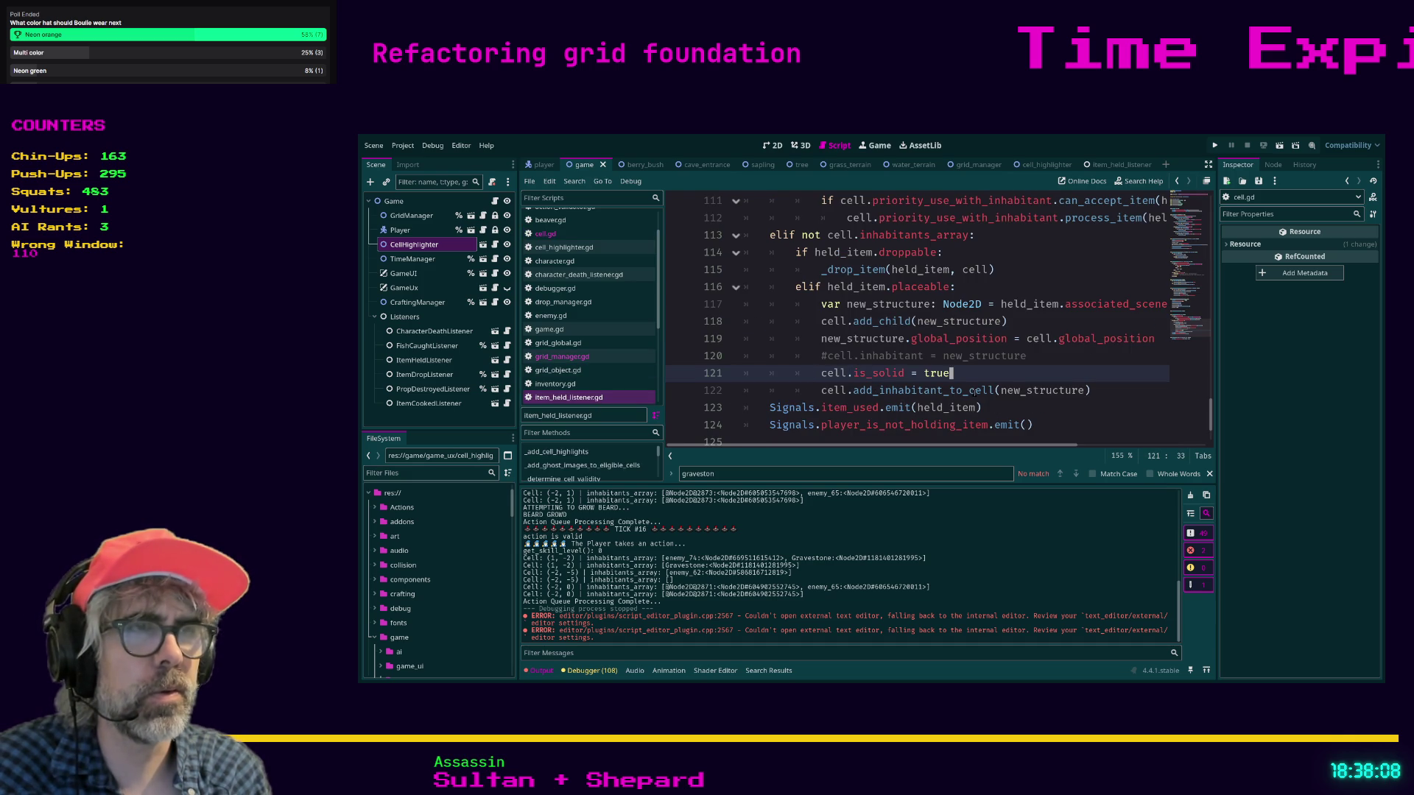
{"action": "left_click", "coordinate": [562, 356]}
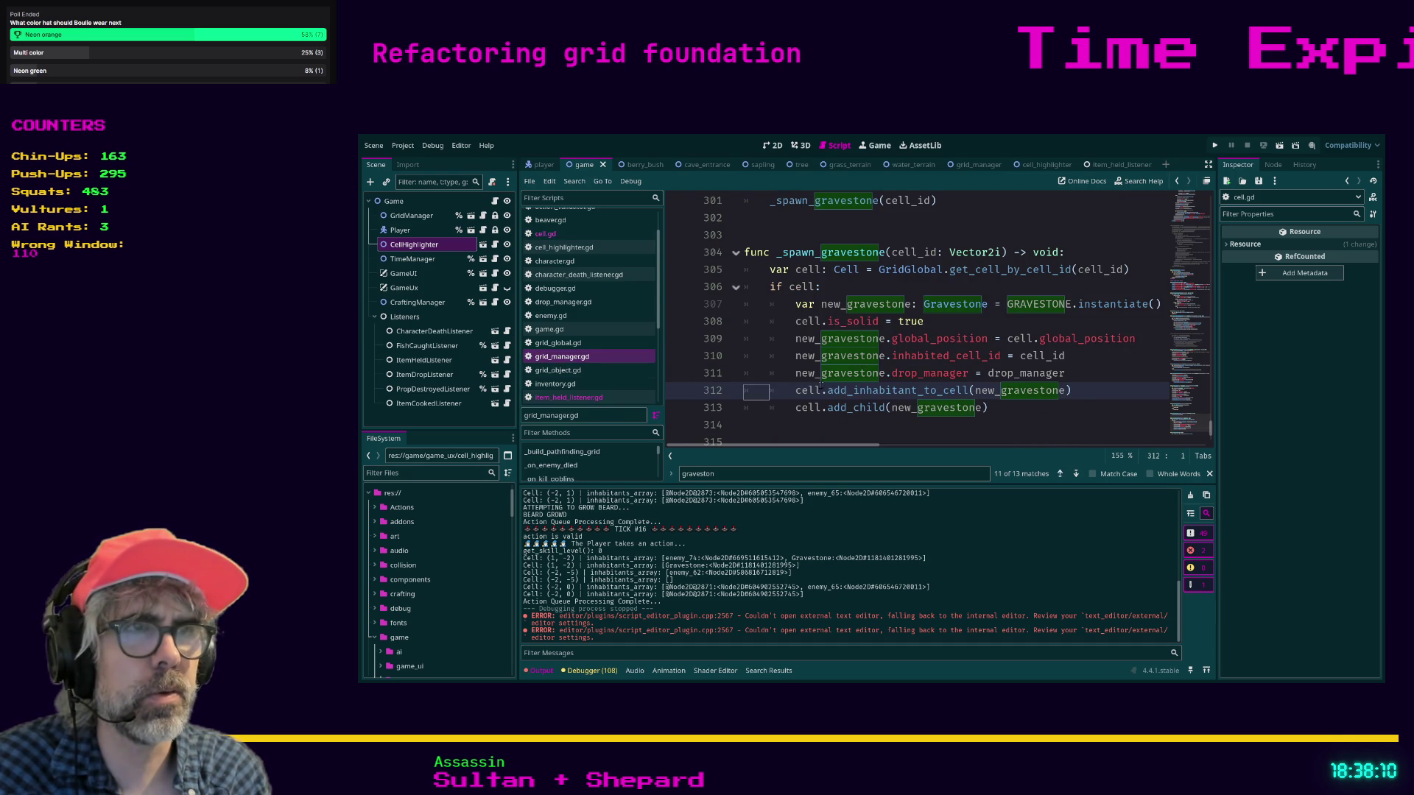
{"action": "left_click", "coordinate": [1079, 398]}
{"action": "key", "text": "ctrl+s"}
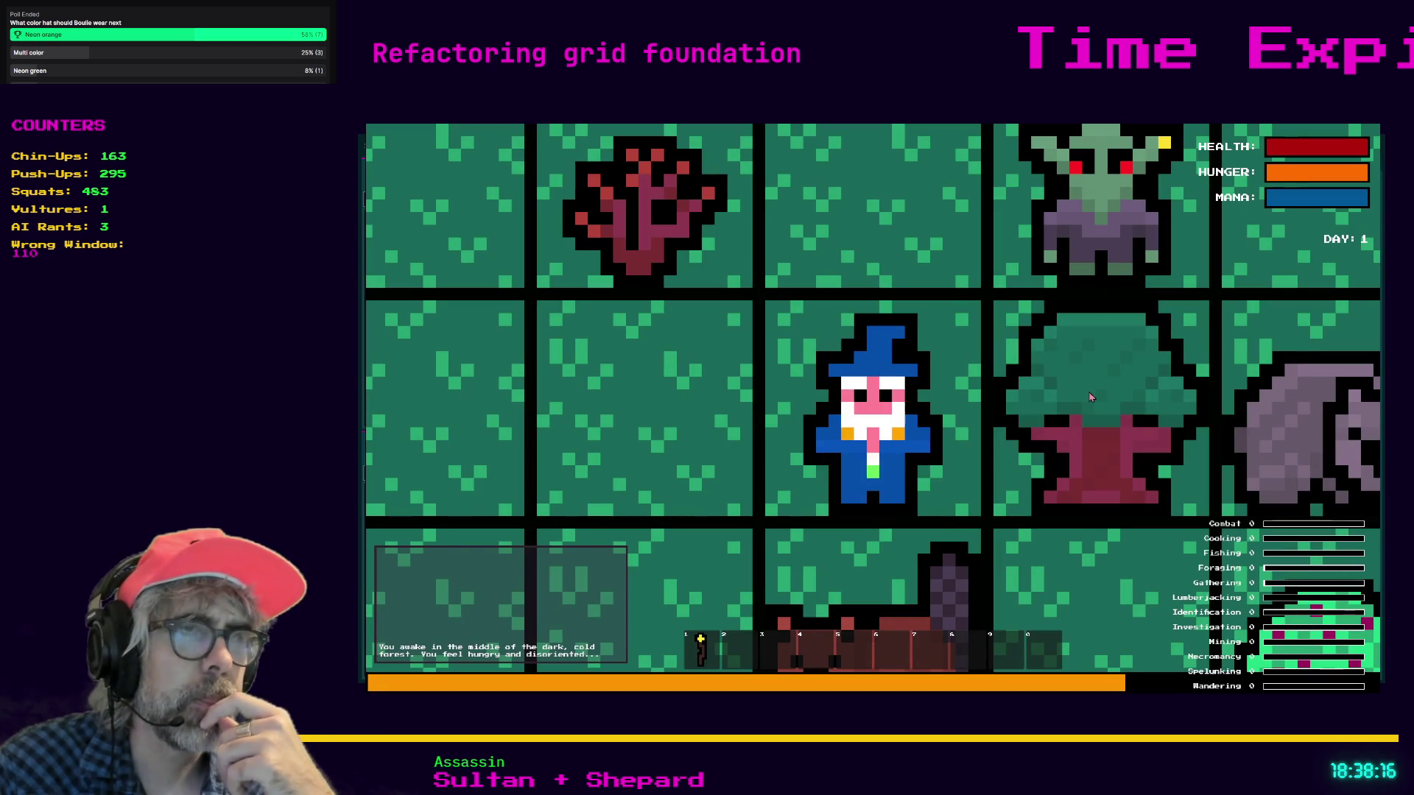
- Zoom out, attack the goblin beside the wizard, and step one tile down
{"action": "scroll", "coordinate": [1090, 398], "scroll_direction": "down", "scroll_amount": 5}
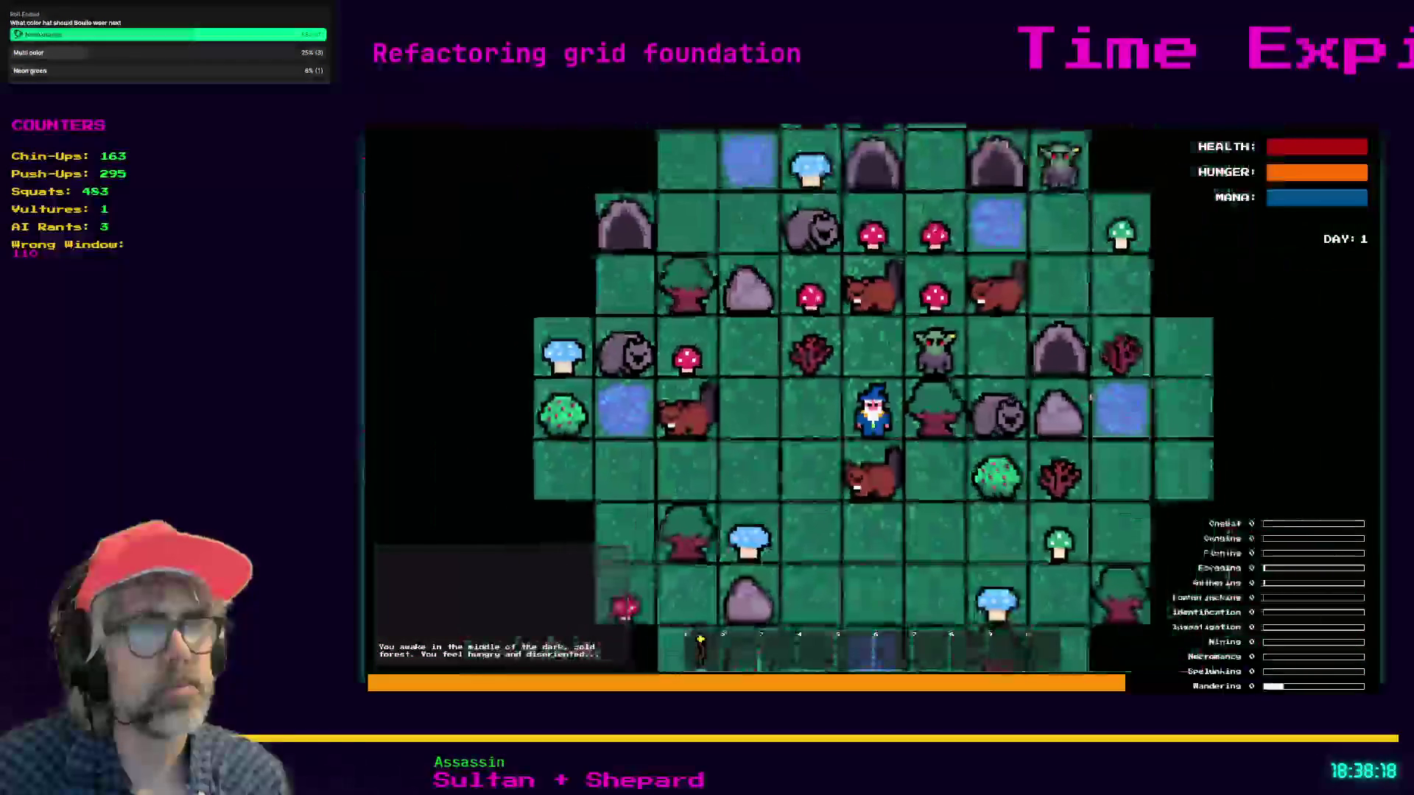
{"action": "key", "text": "Right"}
{"action": "key", "text": "Right"}
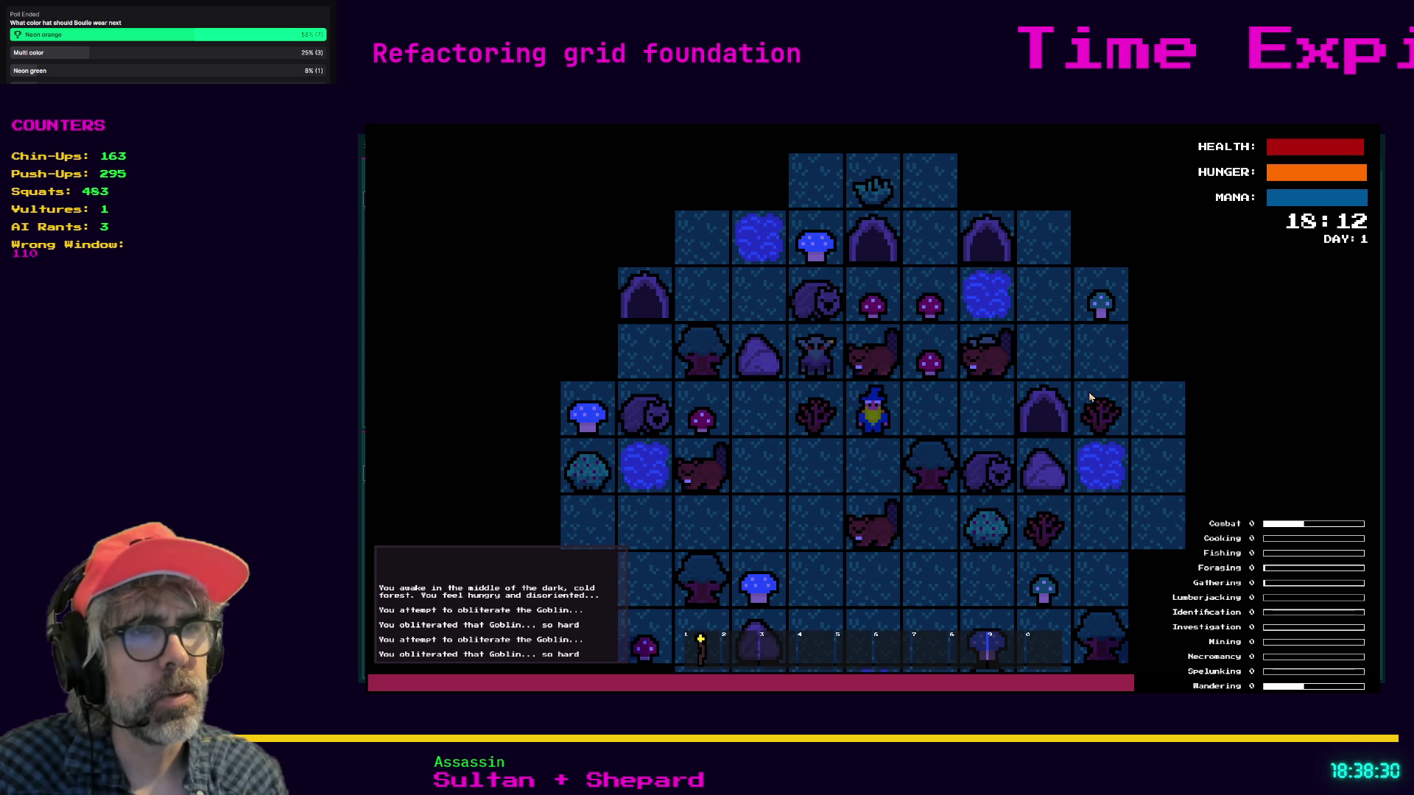
{"action": "key", "text": "s"}
- Craft a Cauldron, place it left of the wizard, and stop the game
{"action": "key", "text": "c"}
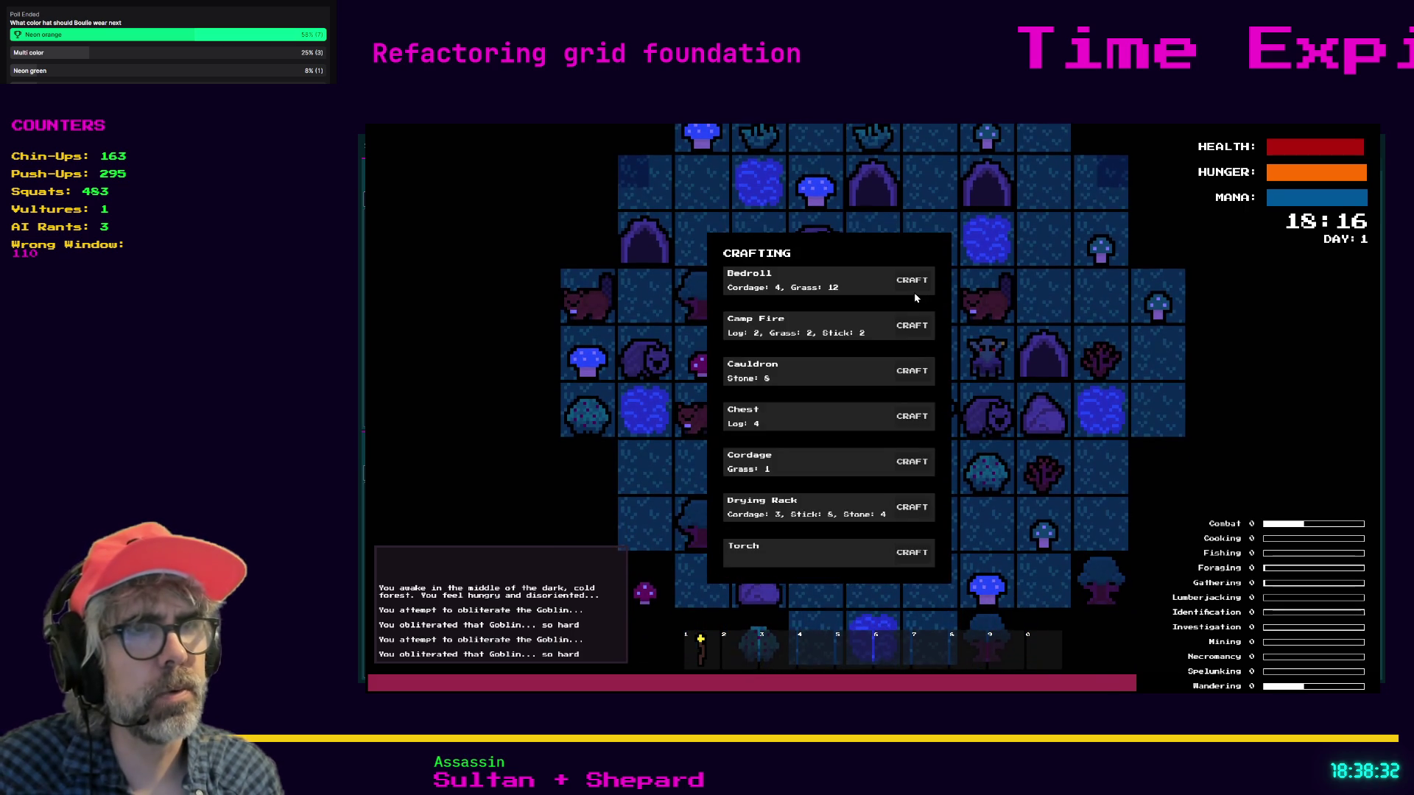
{"action": "left_click", "coordinate": [912, 372]}
{"action": "key", "text": "Escape"}
{"action": "key", "text": "e"}
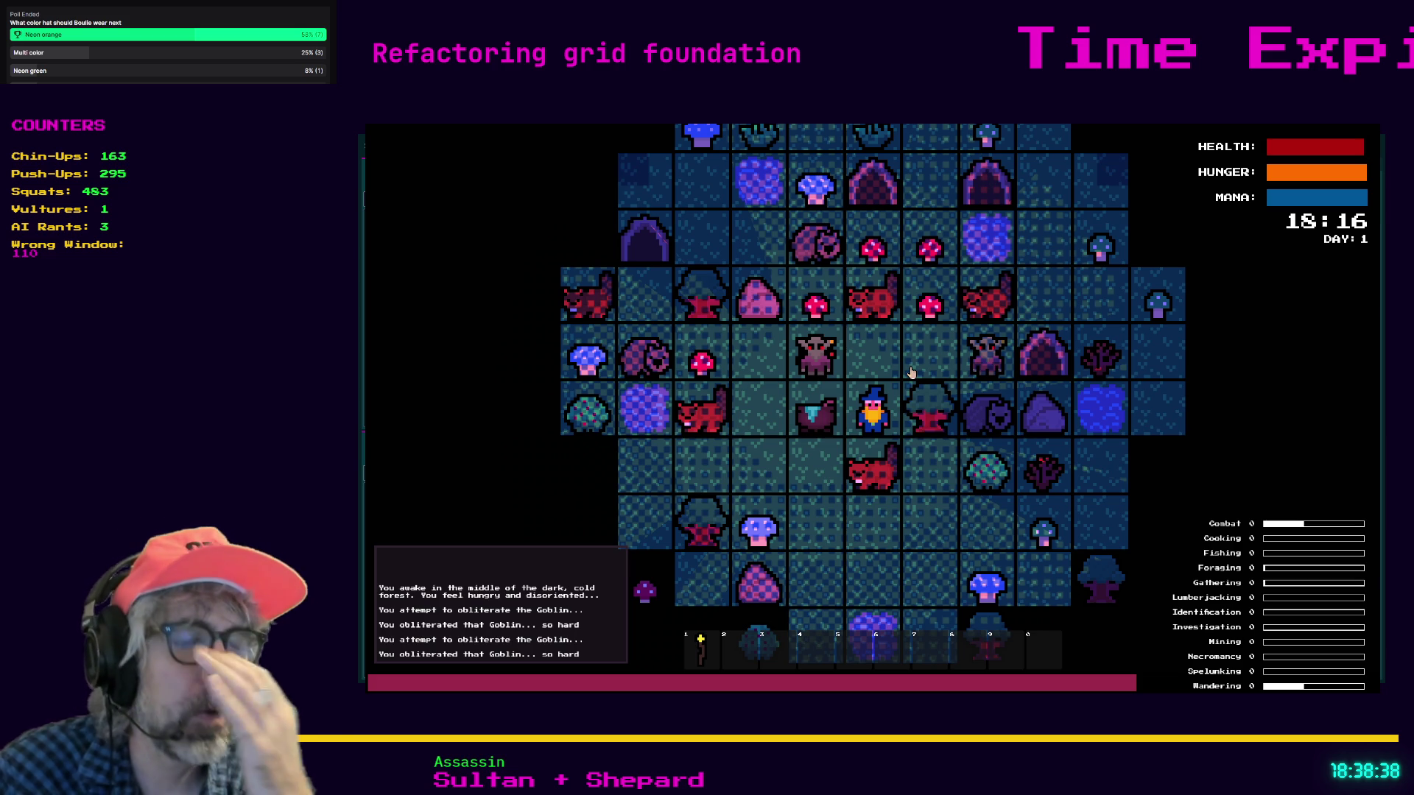
{"action": "key", "text": "F8"}
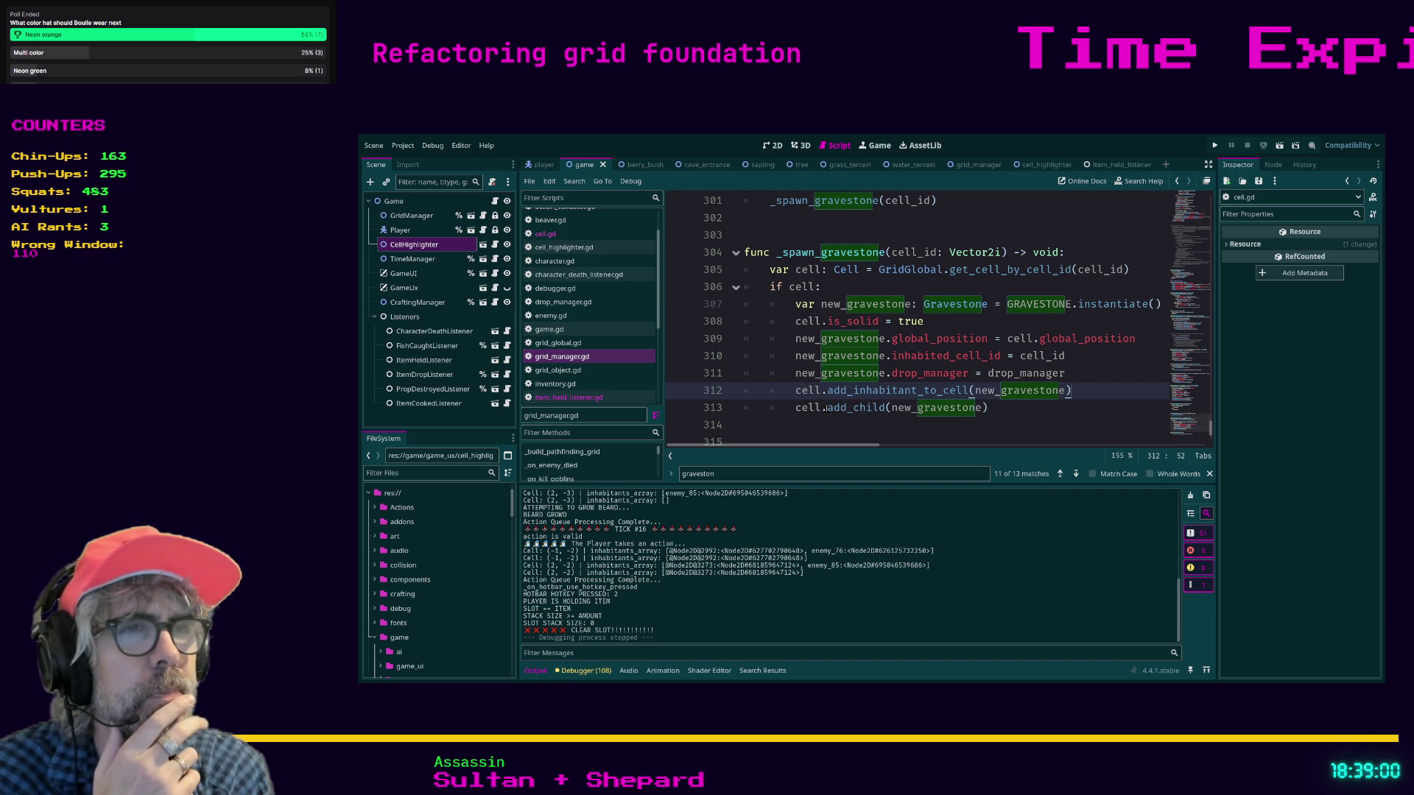
- Delete the 'cell.' prefix so line 313 calls plain add_child(new_gravestone), save, and run
{"action": "left_click_drag", "start_coordinate": [826, 407], "coordinate": [794, 407]}
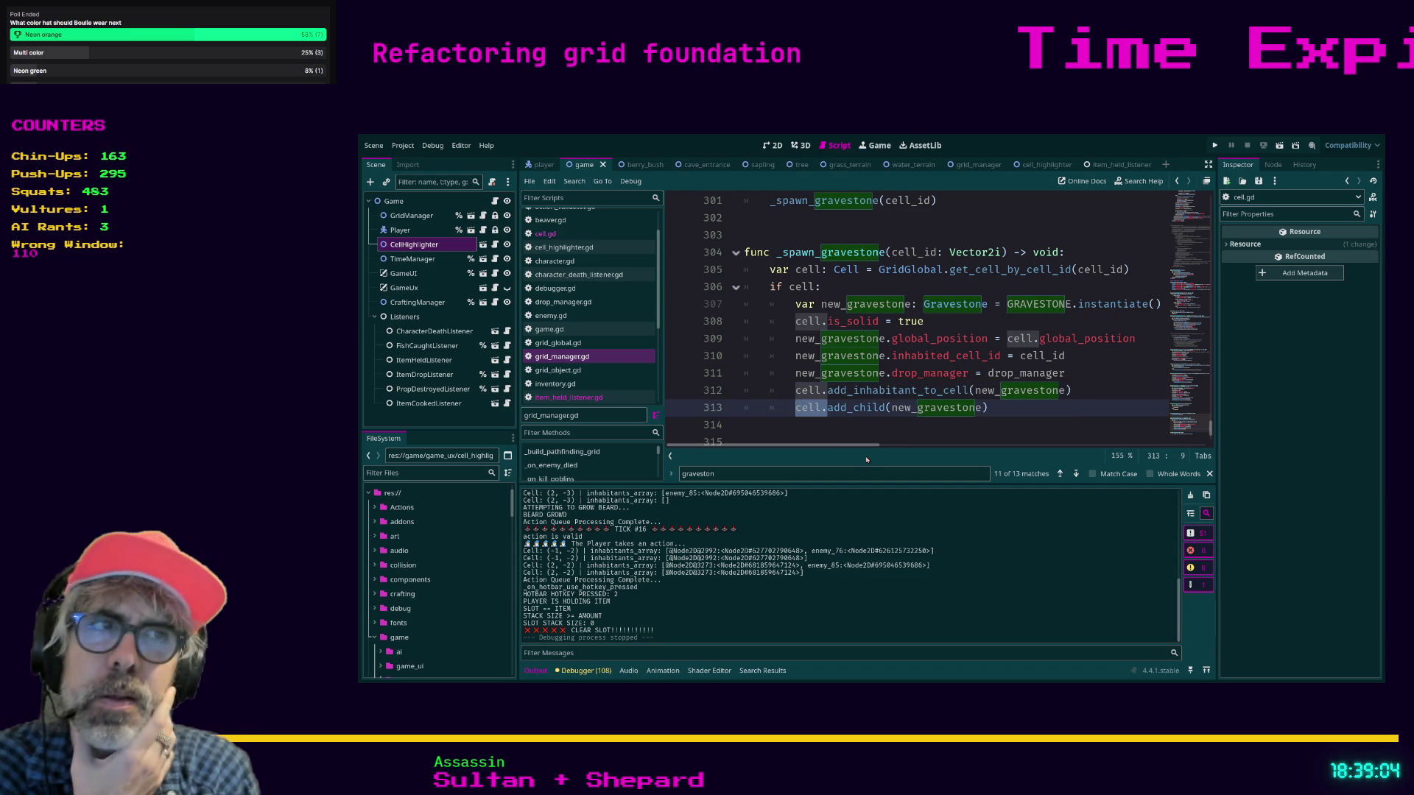
{"action": "key", "text": "BackSpace"}
{"action": "key", "text": "ctrl+s"}
{"action": "key", "text": "F5"}
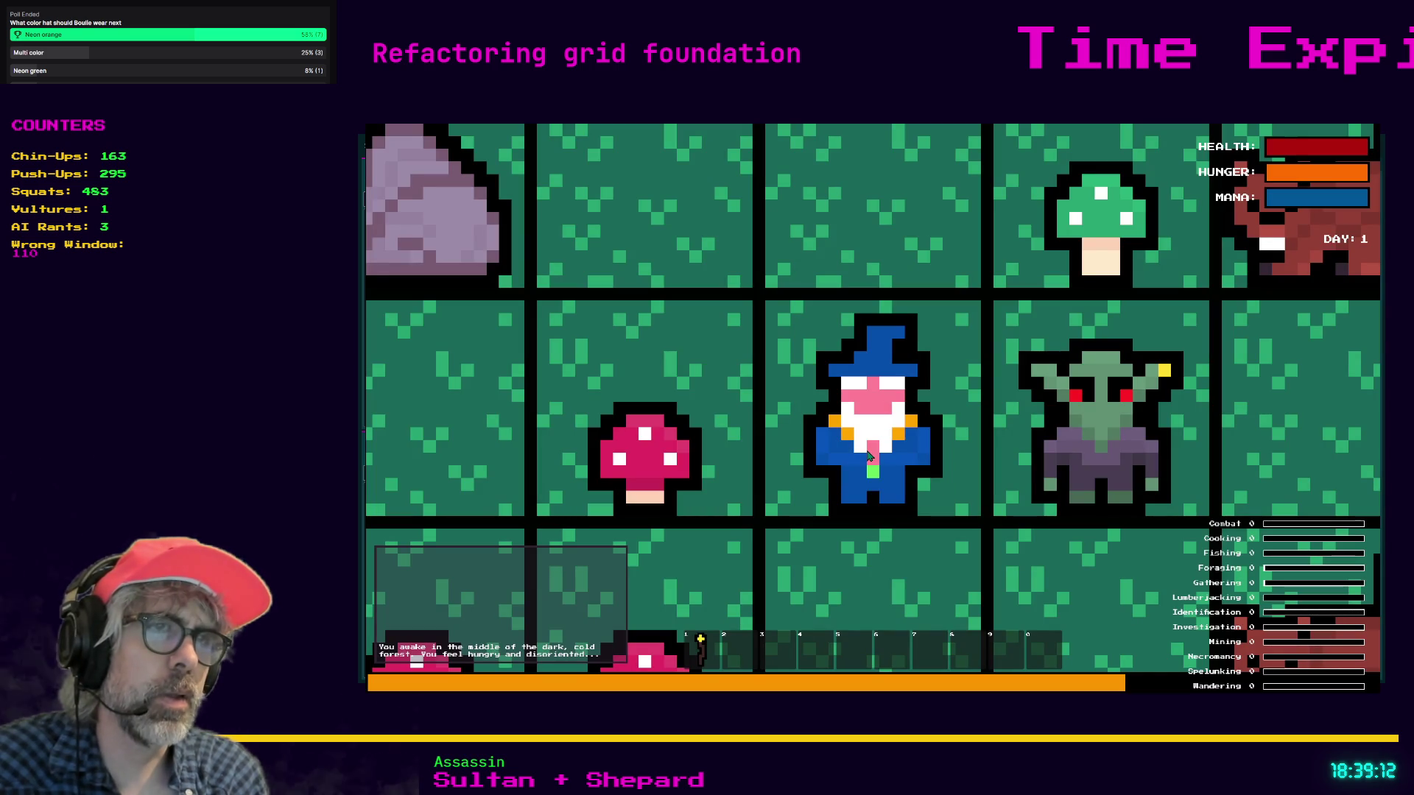
- Repeatedly attack goblins and the gravestones beside the wizard until one is destroyed, then stop
{"action": "key", "text": "Right"}
{"action": "key", "text": "Right"}
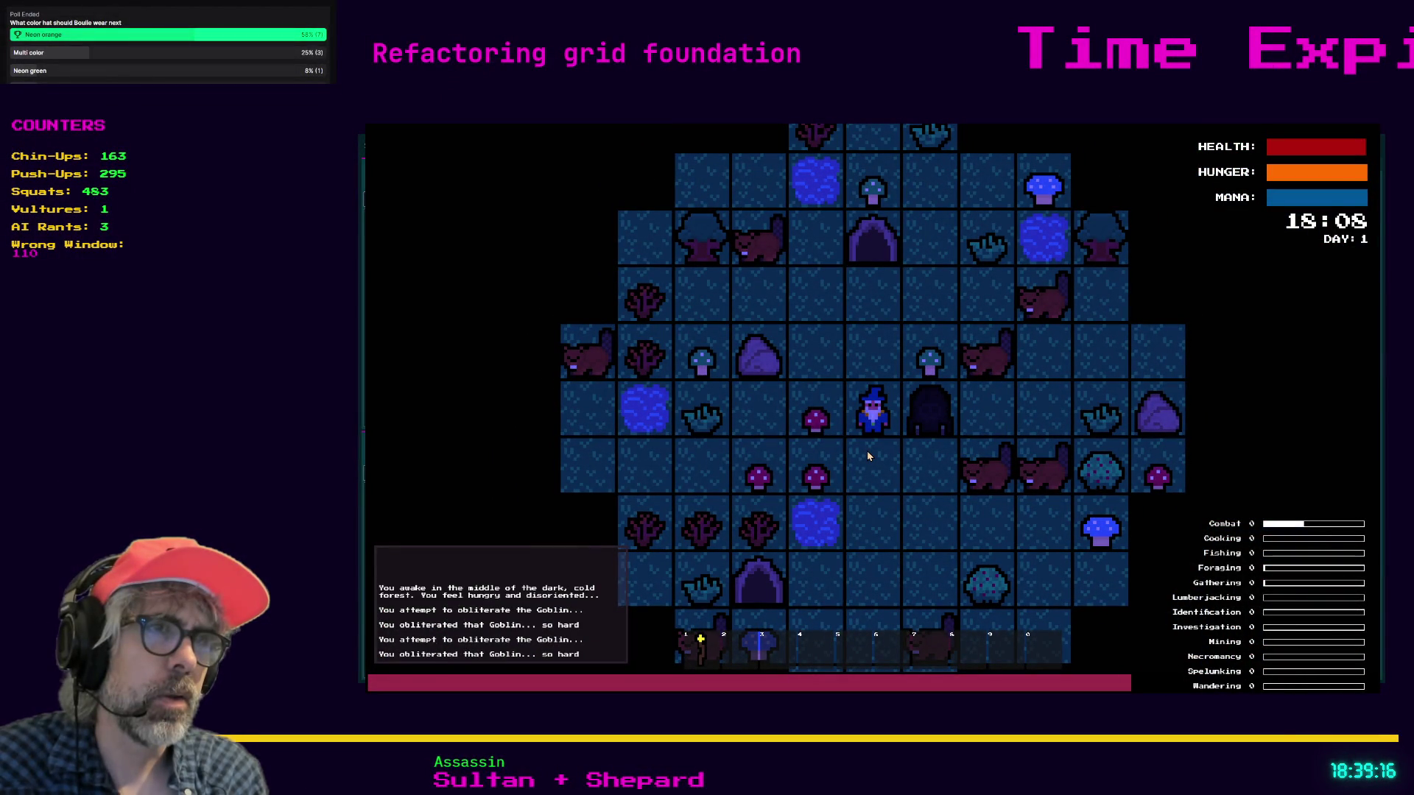
{"action": "key", "text": "Right"}
{"action": "key", "text": "Right"}
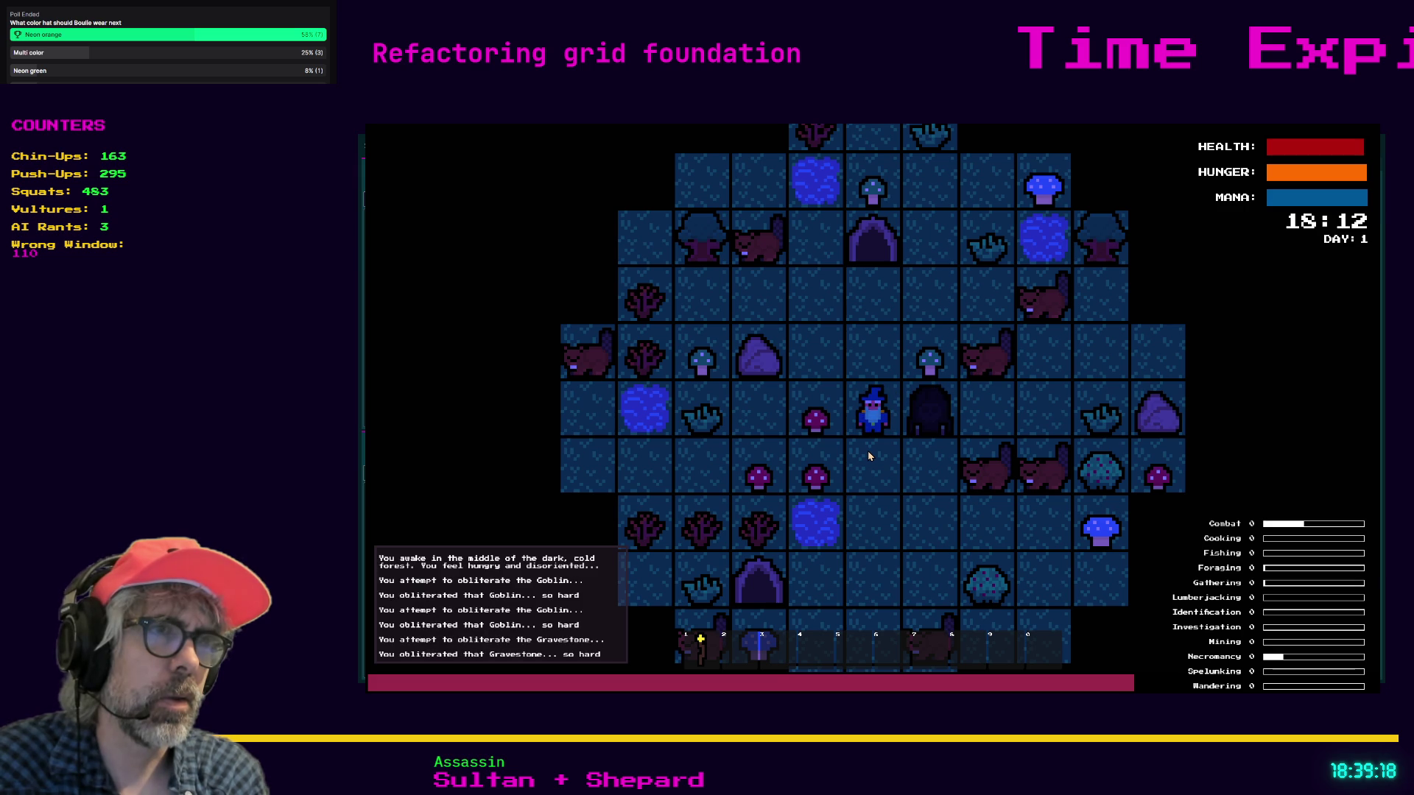
{"action": "key", "text": "Right"}
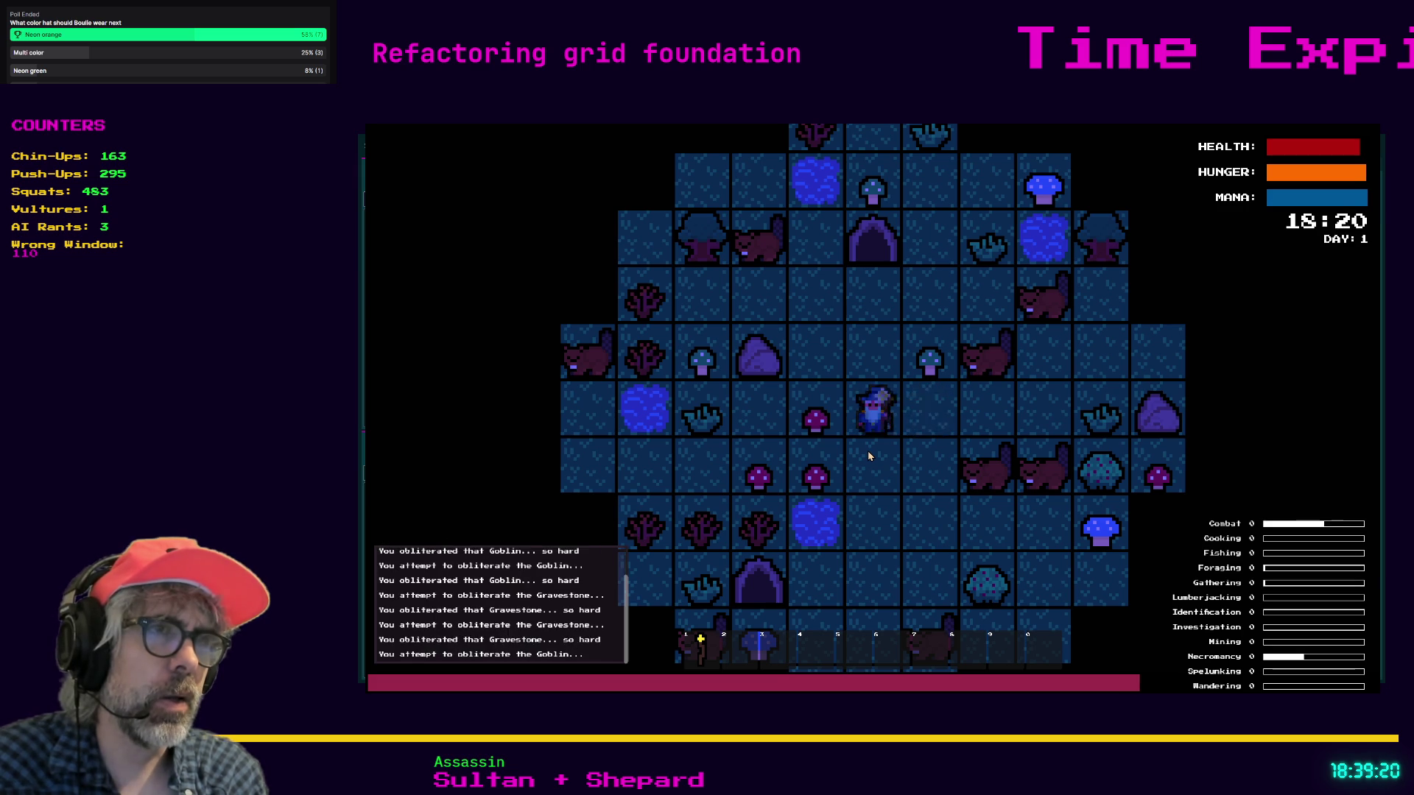
{"action": "key", "text": "Right"}
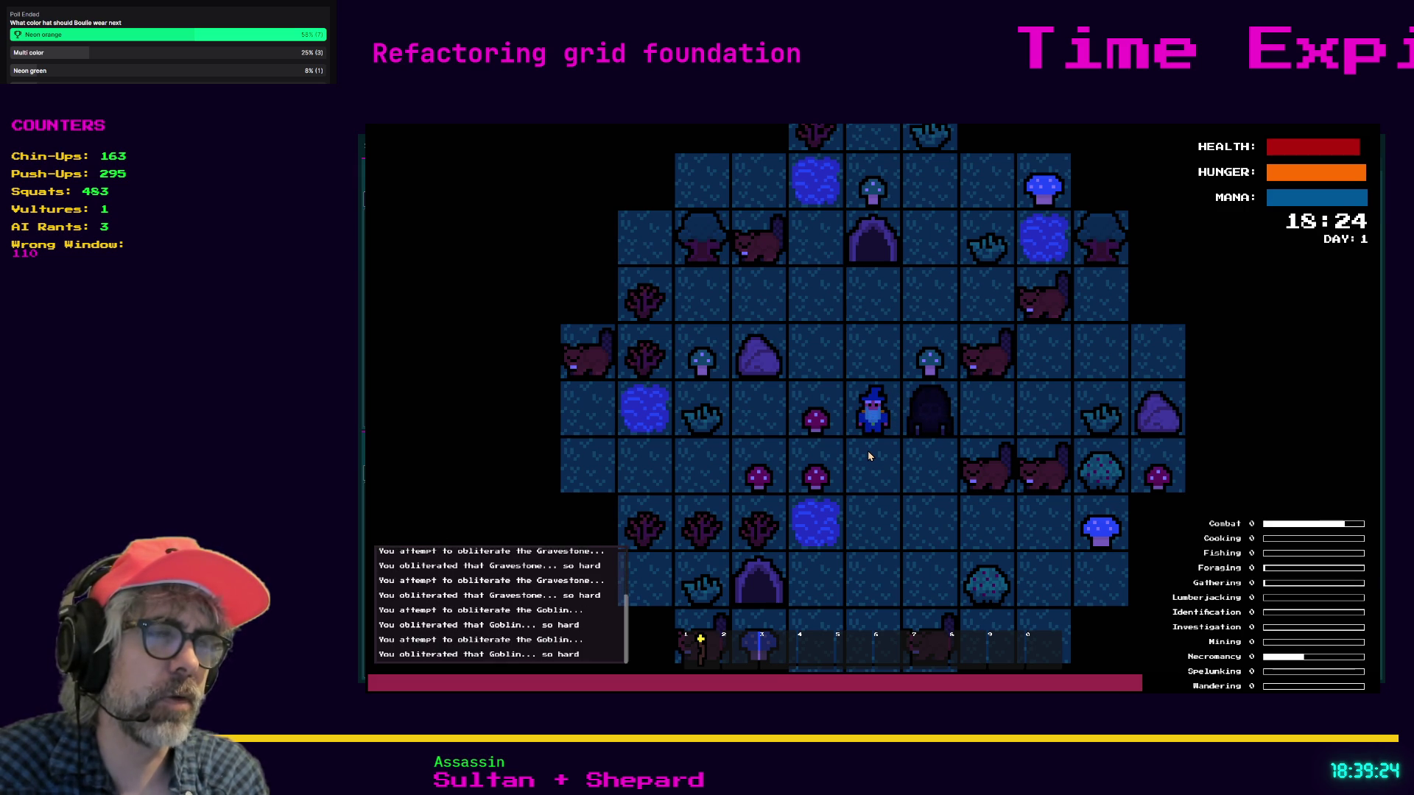
{"action": "key", "text": "Right"}
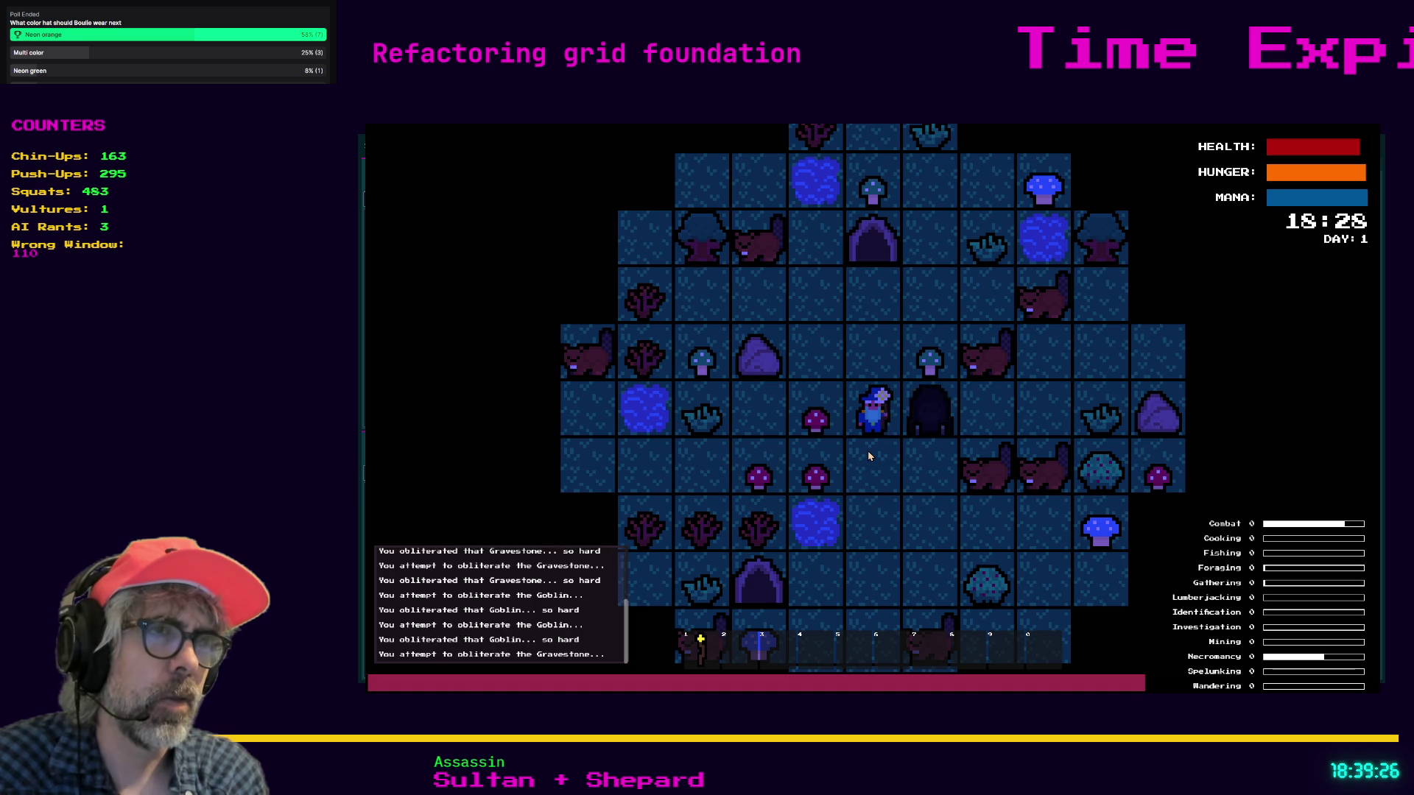
{"action": "key", "text": "Right"}
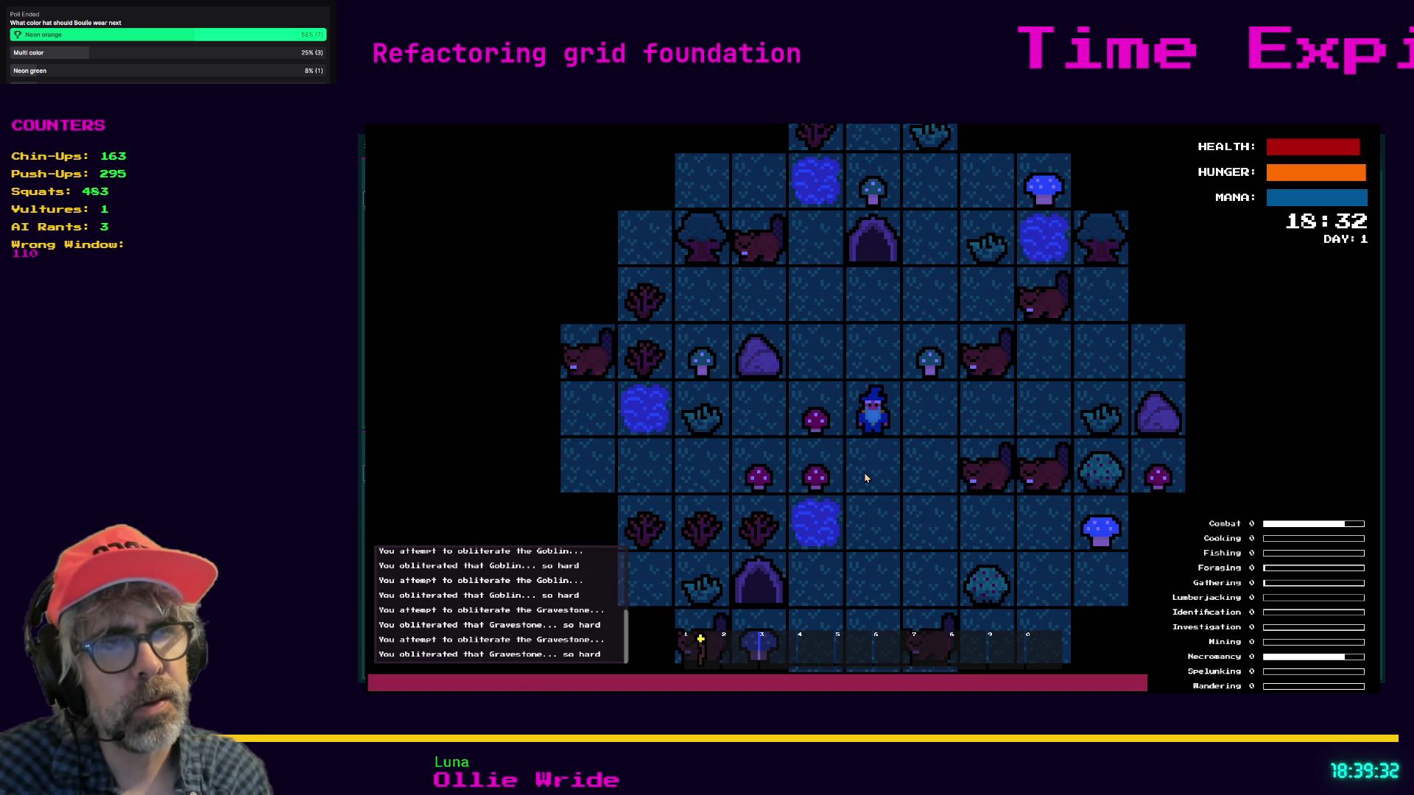
{"action": "key", "text": "F8"}
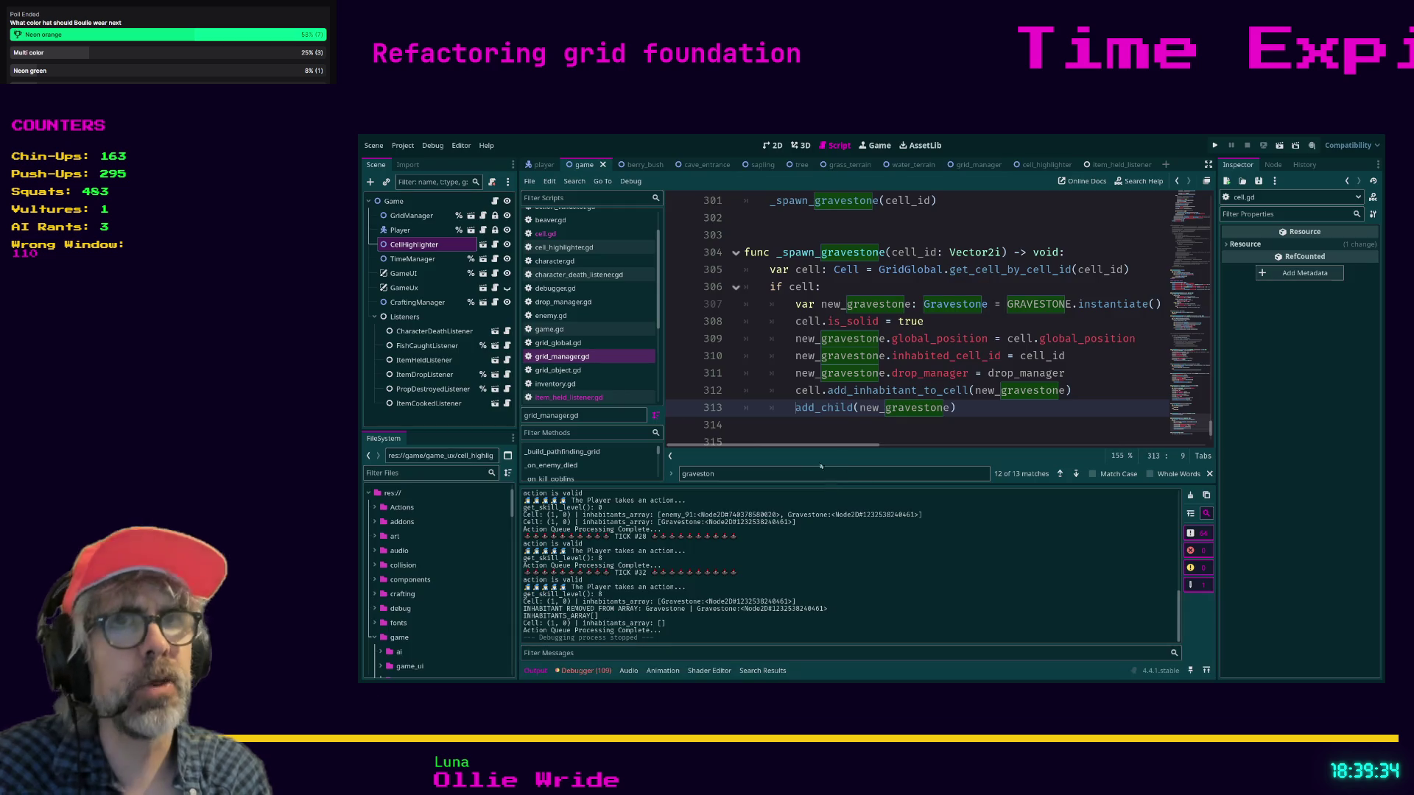
{"action": "left_click", "coordinate": [862, 272]}
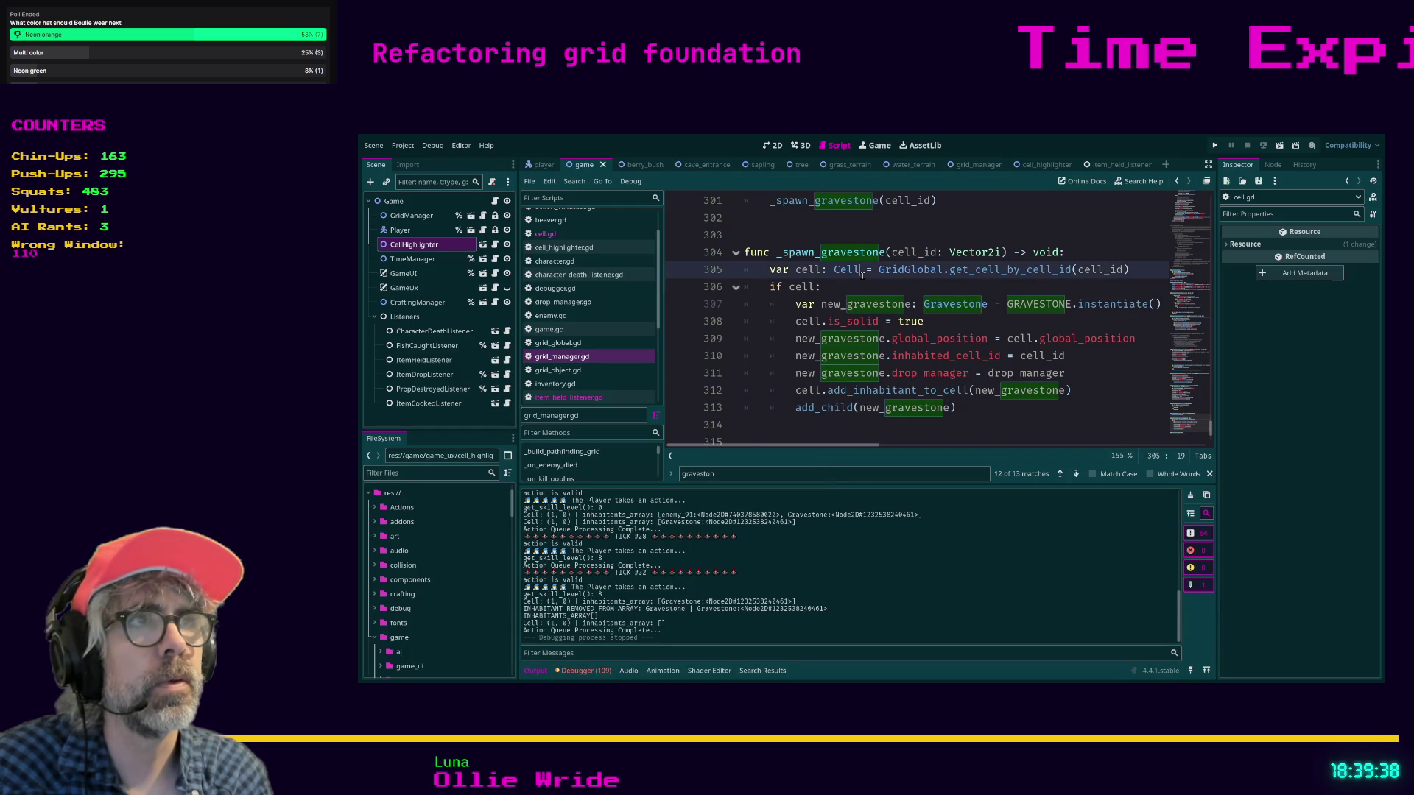
{"action": "scroll", "coordinate": [1015, 232], "scroll_direction": "up", "scroll_amount": 2}
{"action": "scroll", "coordinate": [1015, 232], "scroll_direction": "down", "scroll_amount": 1}
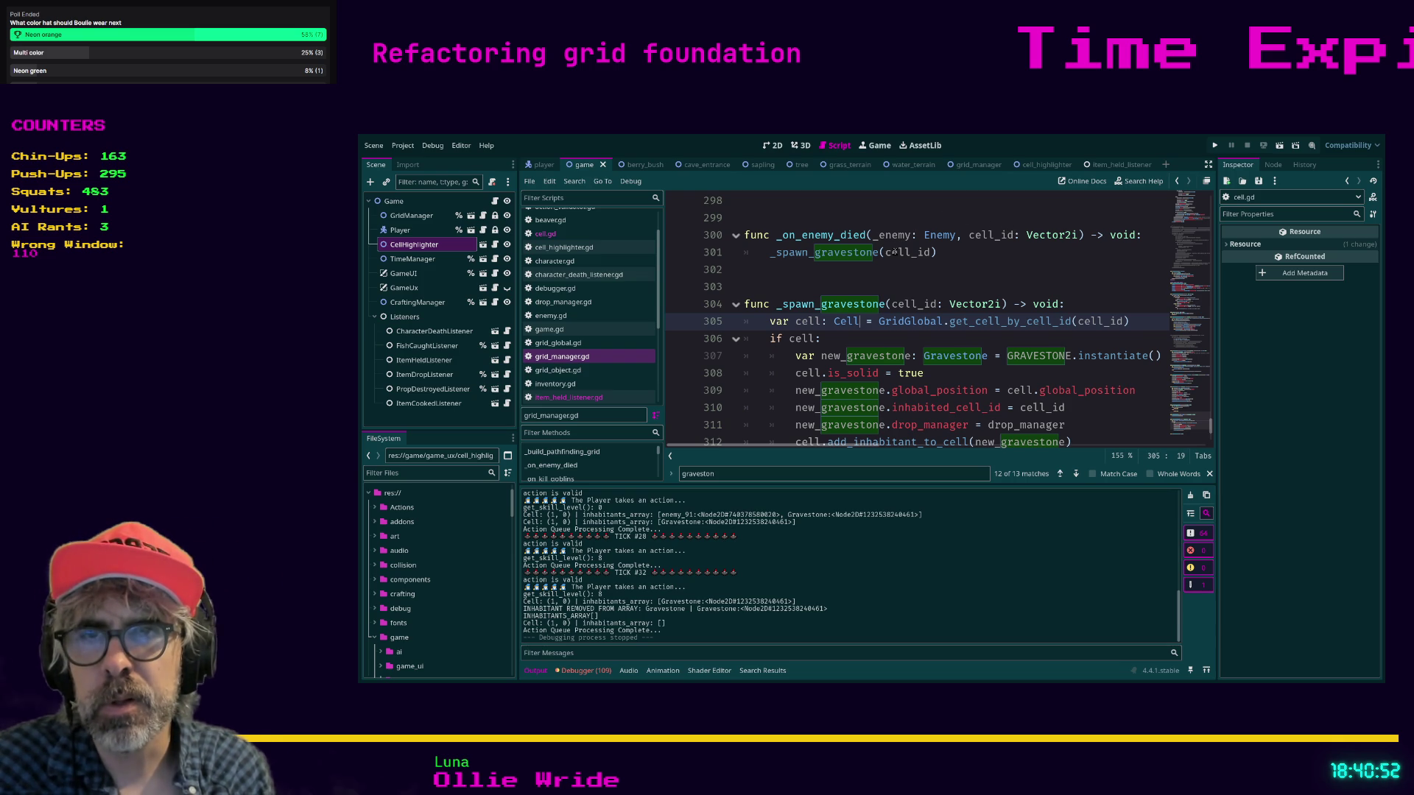
{"action": "left_click", "coordinate": [827, 340]}
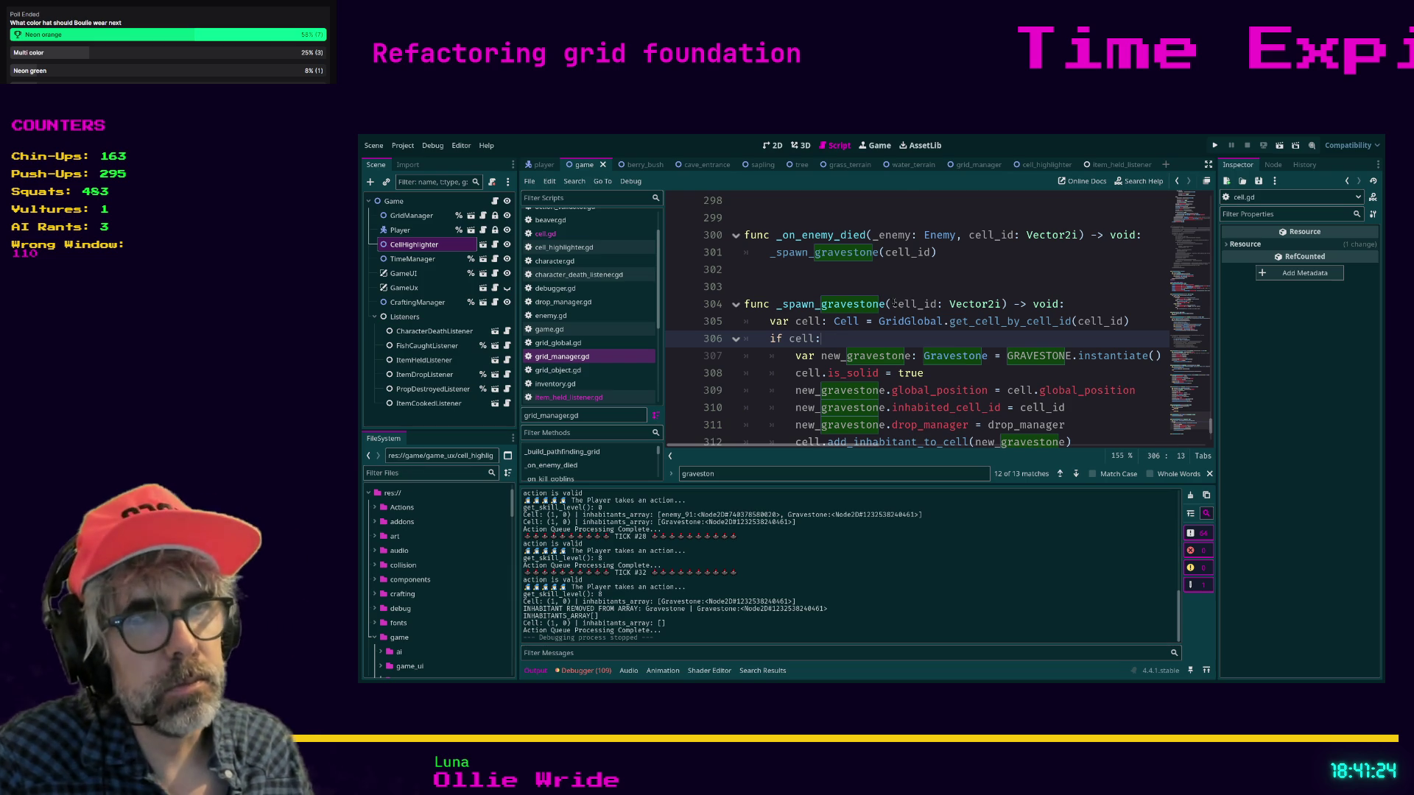
{"action": "scroll", "coordinate": [894, 302], "scroll_direction": "down", "scroll_amount": 1}
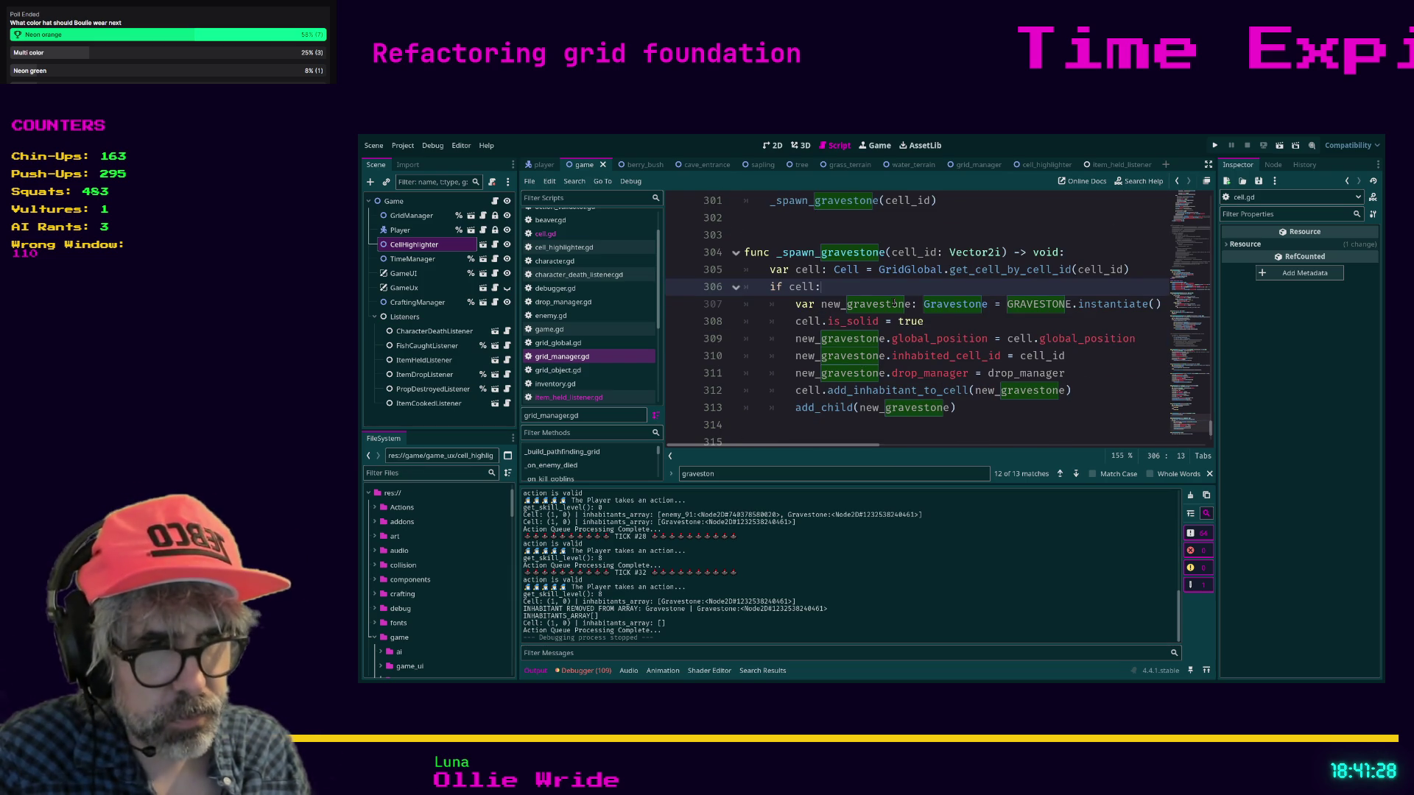
{"action": "scroll", "coordinate": [887, 405], "scroll_direction": "down", "scroll_amount": 1}
{"action": "left_click", "coordinate": [876, 394]}
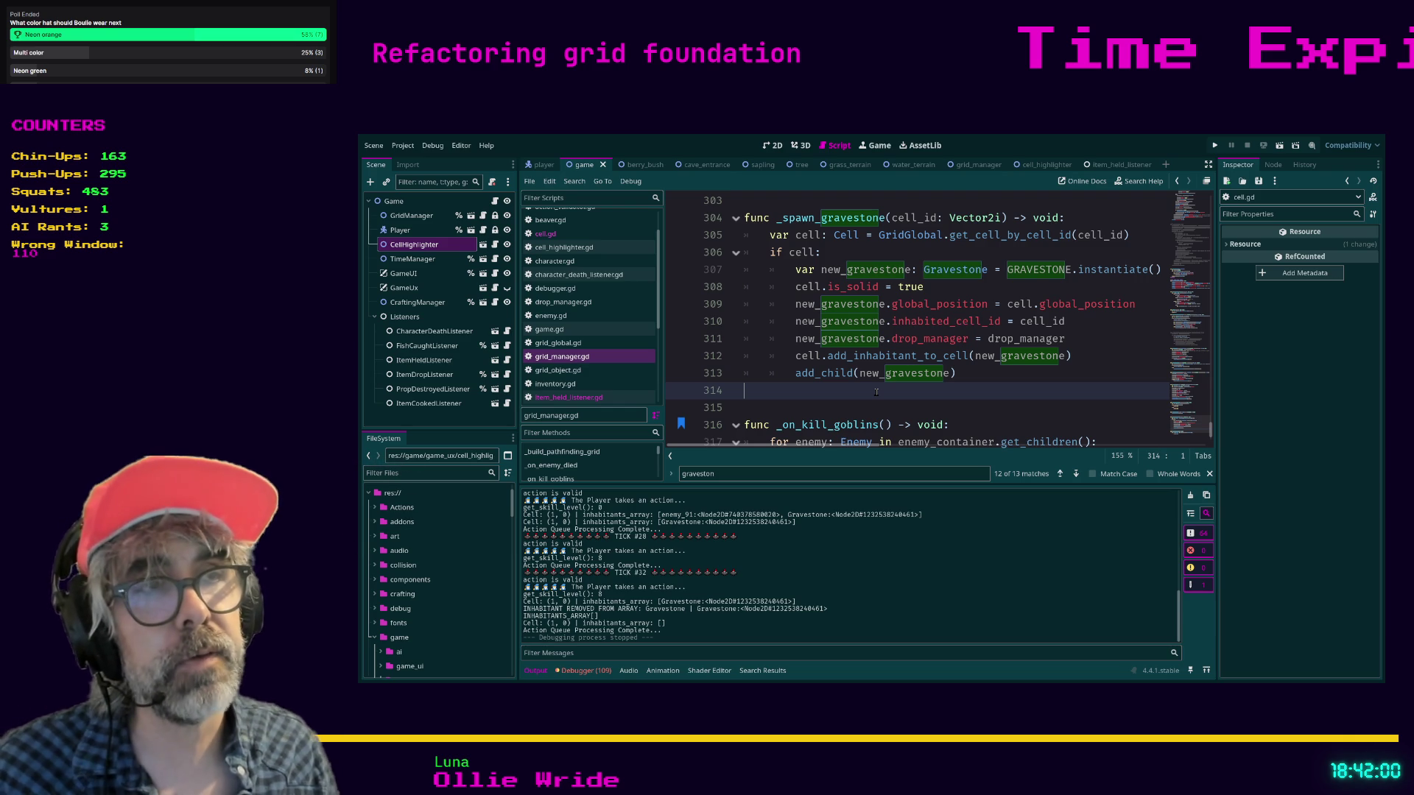
{"action": "key", "text": "Down"}
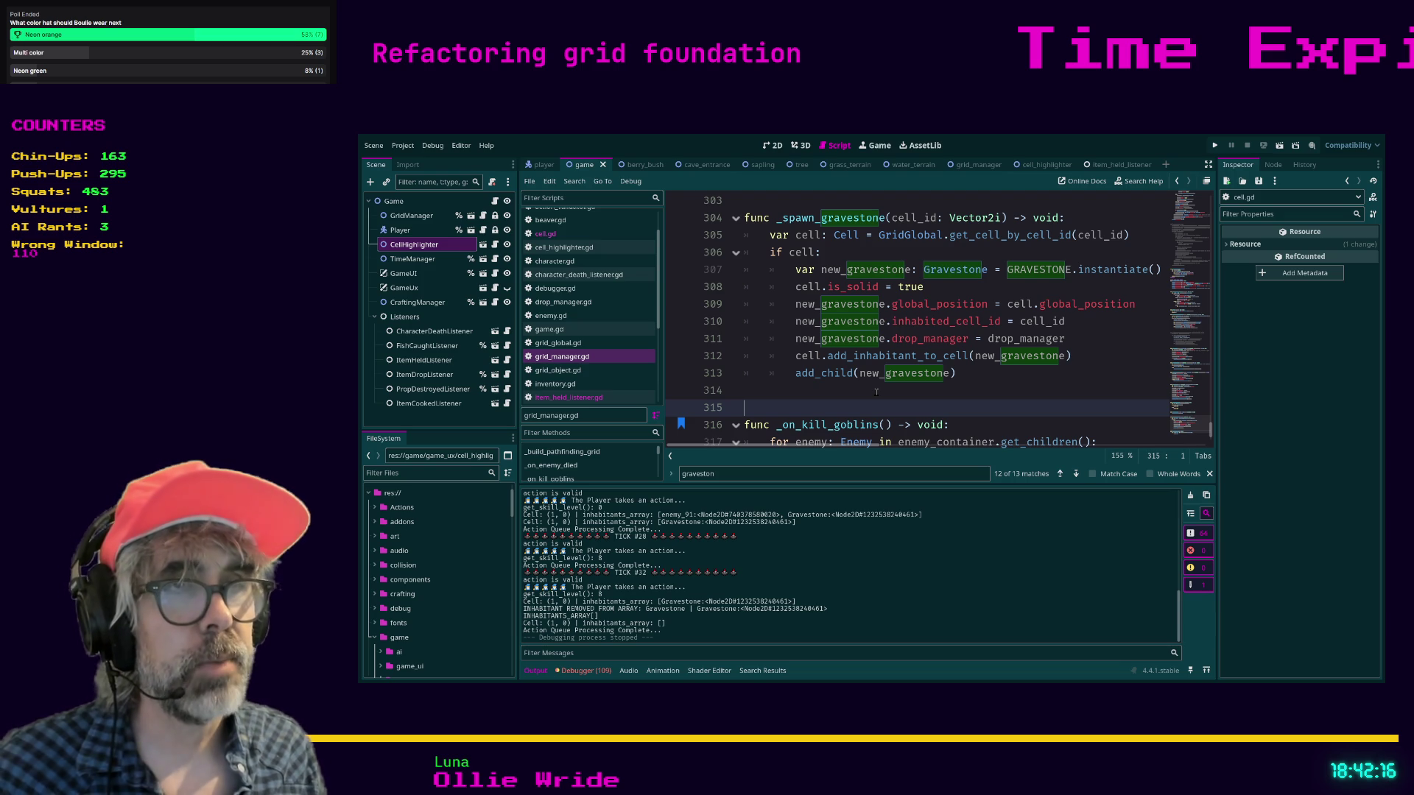
{"action": "left_click", "coordinate": [877, 391]}
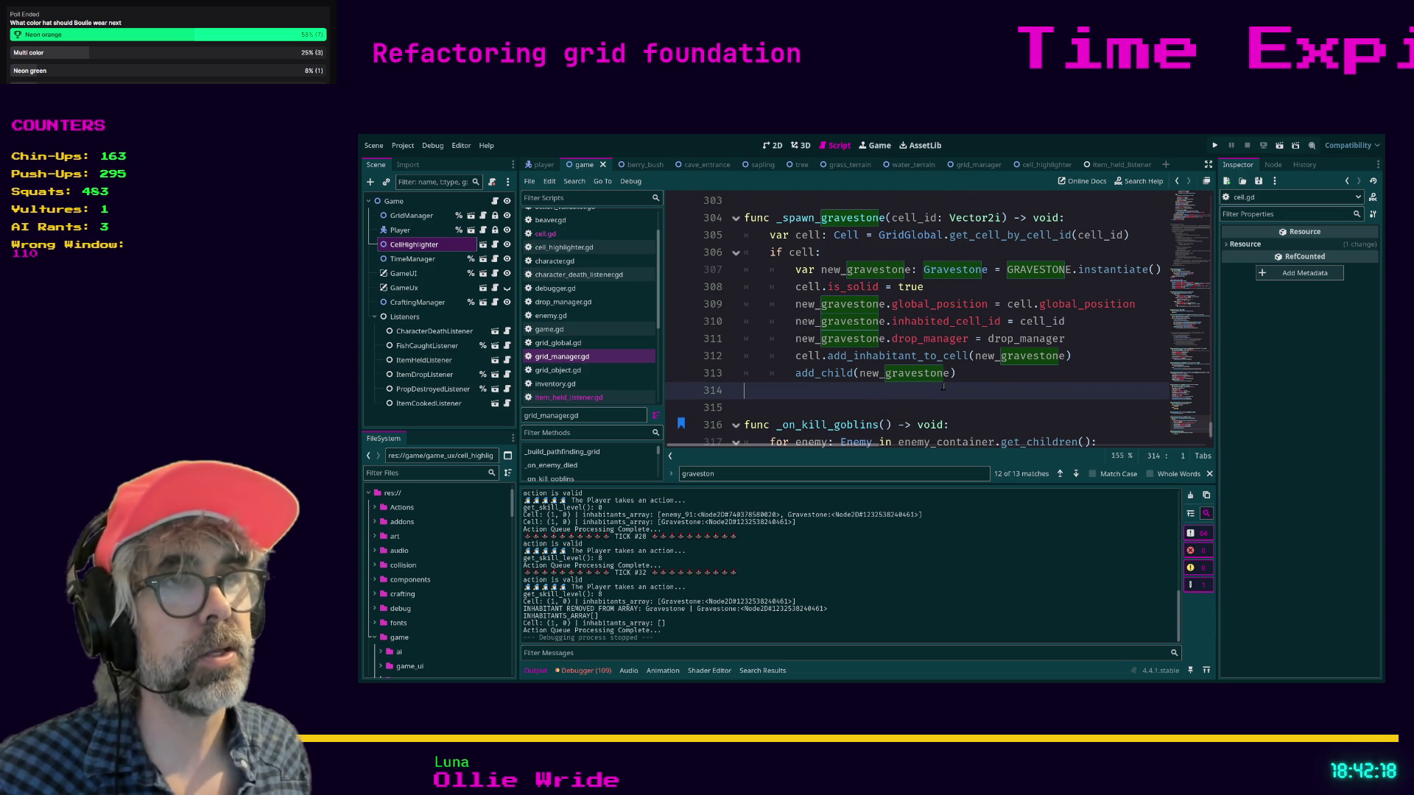
{"action": "scroll", "coordinate": [943, 386], "scroll_direction": "up", "scroll_amount": 1}
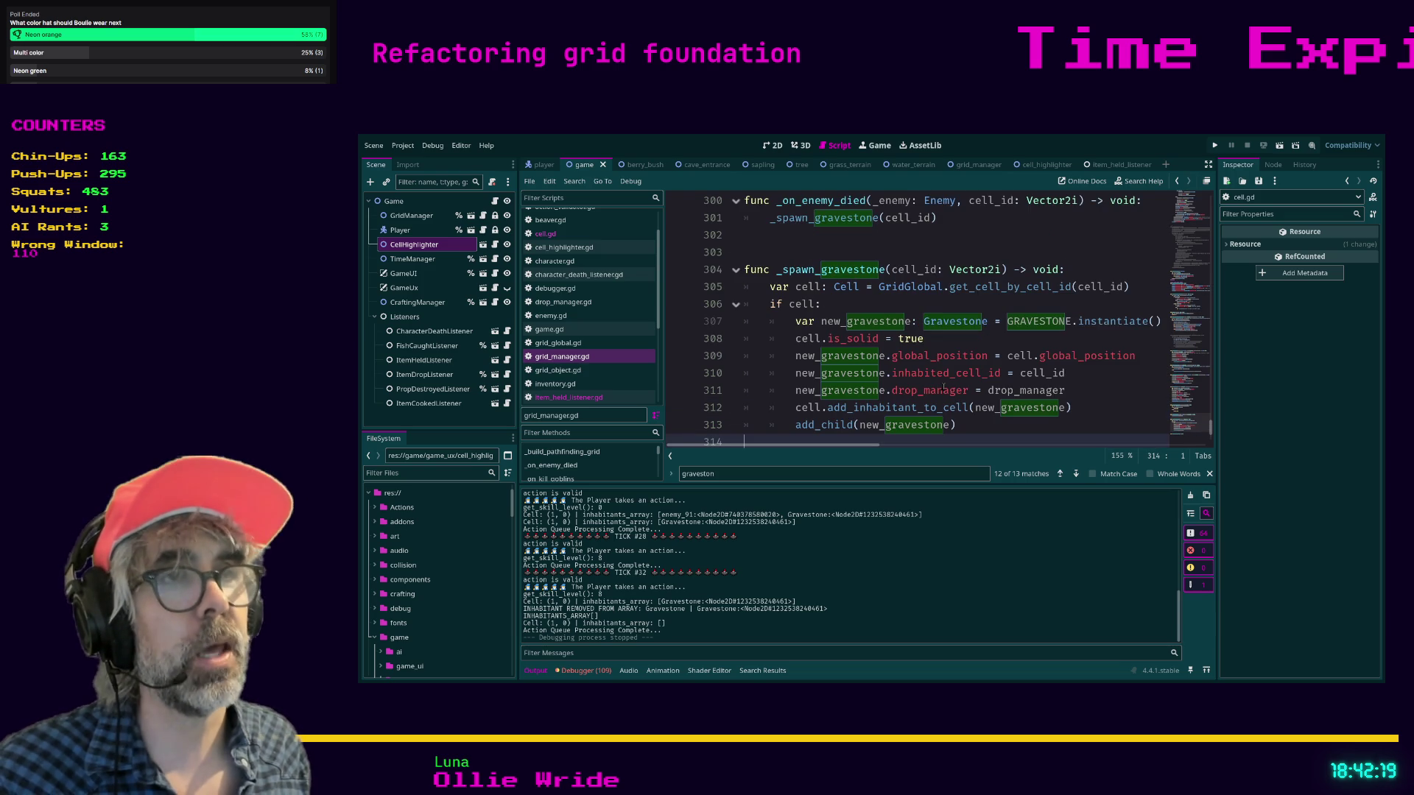
{"action": "left_click", "coordinate": [967, 425]}
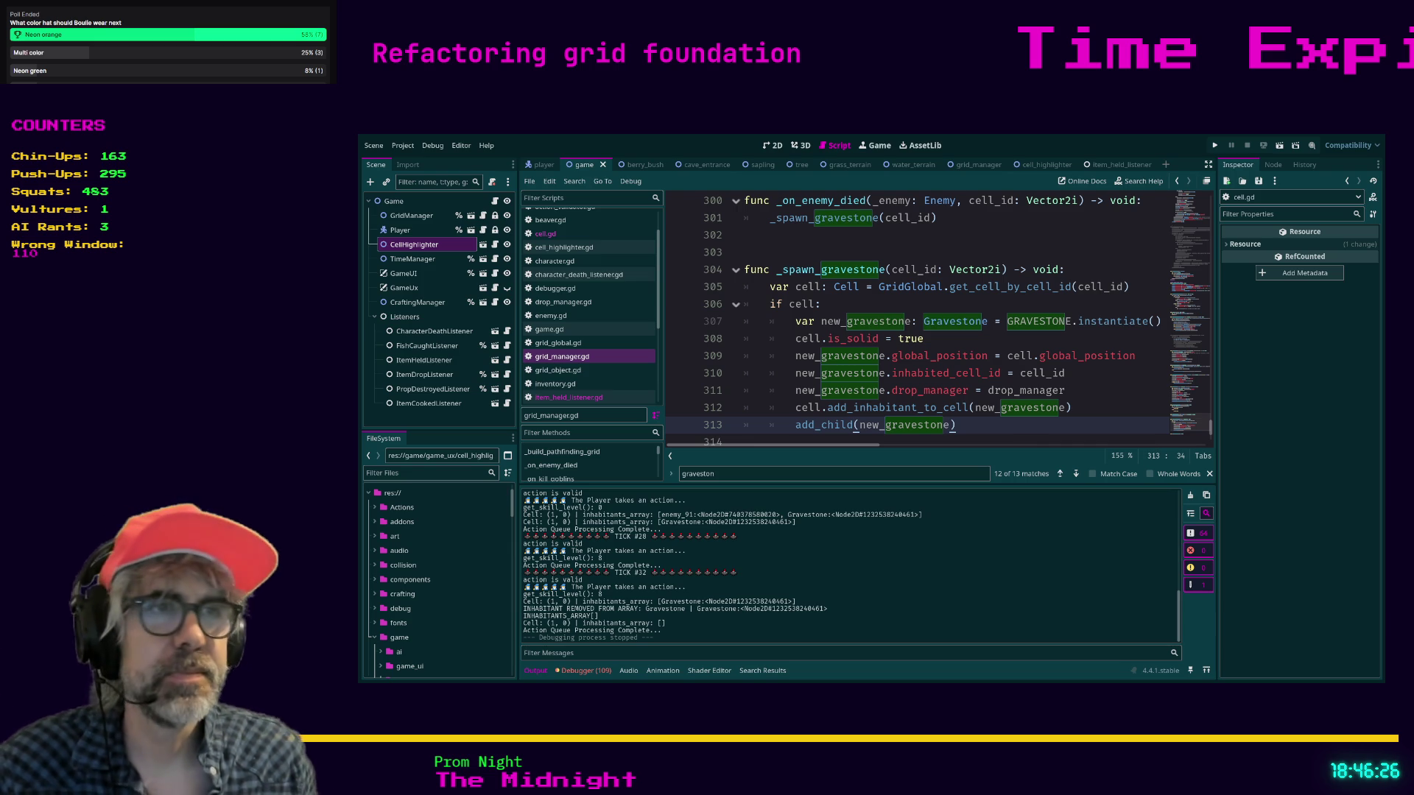
- Toggle distraction-free mode so grid_manager.gd's code fills the full window width
{"action": "scroll", "coordinate": [895, 441], "scroll_direction": "down", "scroll_amount": 1}
{"action": "left_click", "coordinate": [1023, 394]}
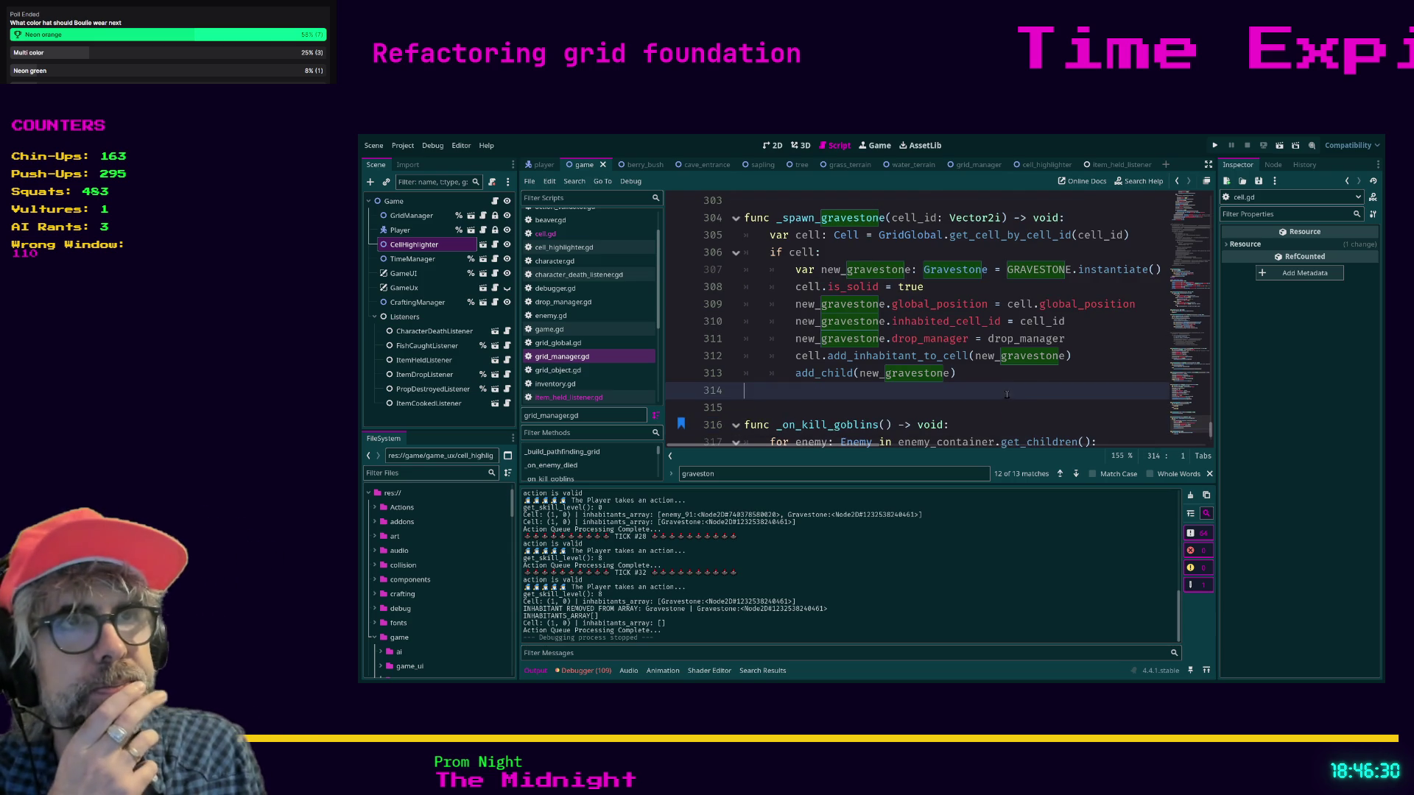
{"action": "scroll", "coordinate": [1016, 402], "scroll_direction": "up", "scroll_amount": 1}
{"action": "scroll", "coordinate": [1002, 400], "scroll_direction": "down", "scroll_amount": 1}
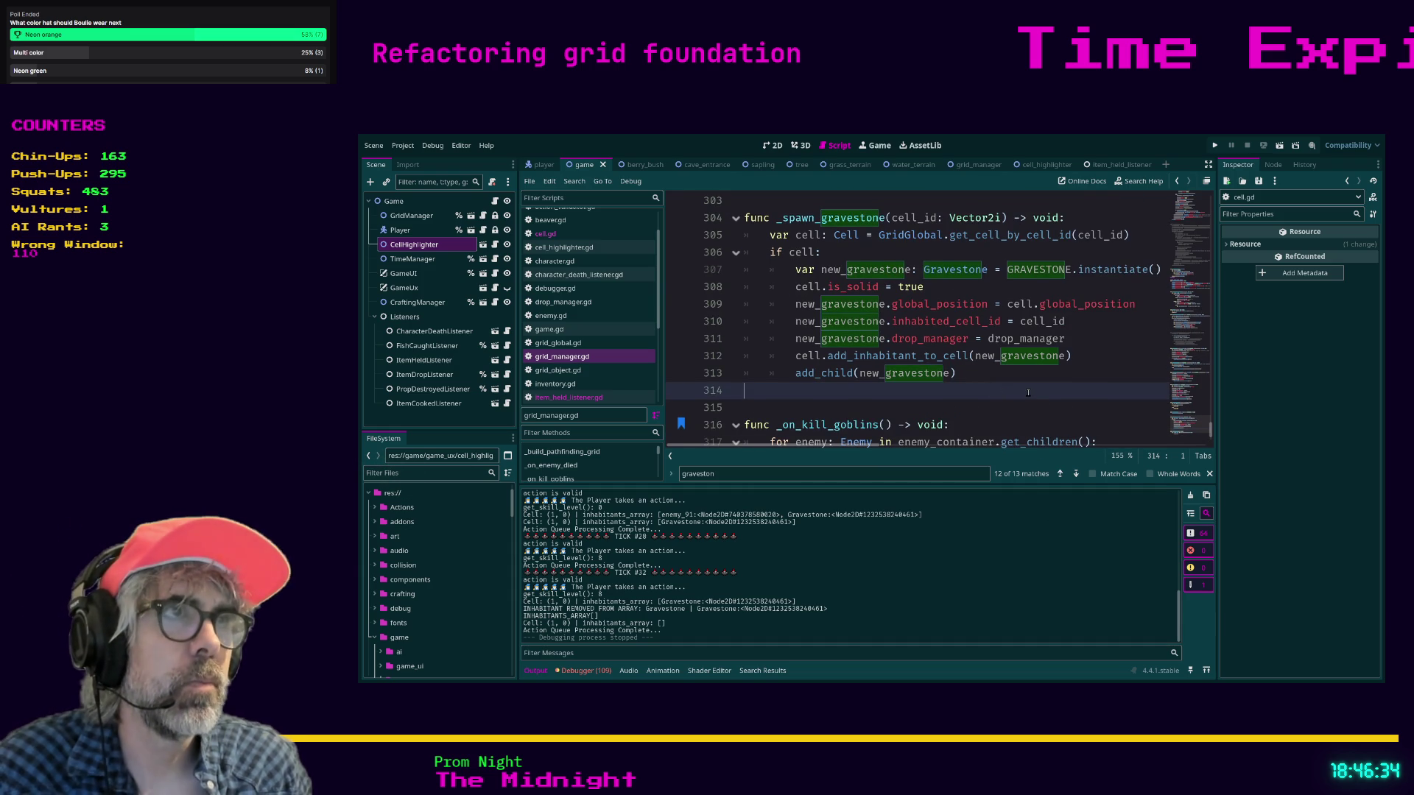
{"action": "key", "text": "ctrl+shift+F11"}
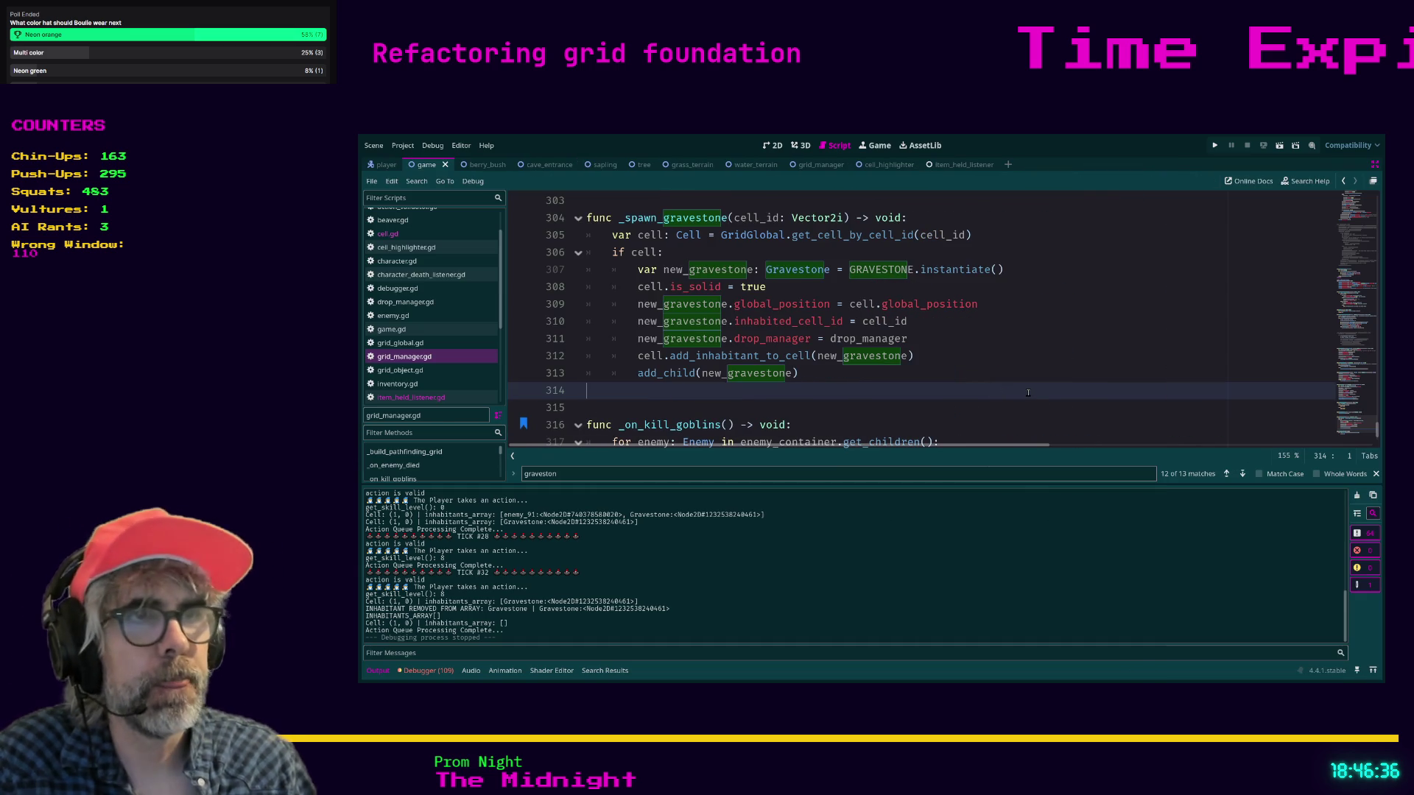
{"action": "scroll", "coordinate": [996, 396], "scroll_direction": "up", "scroll_amount": 1}
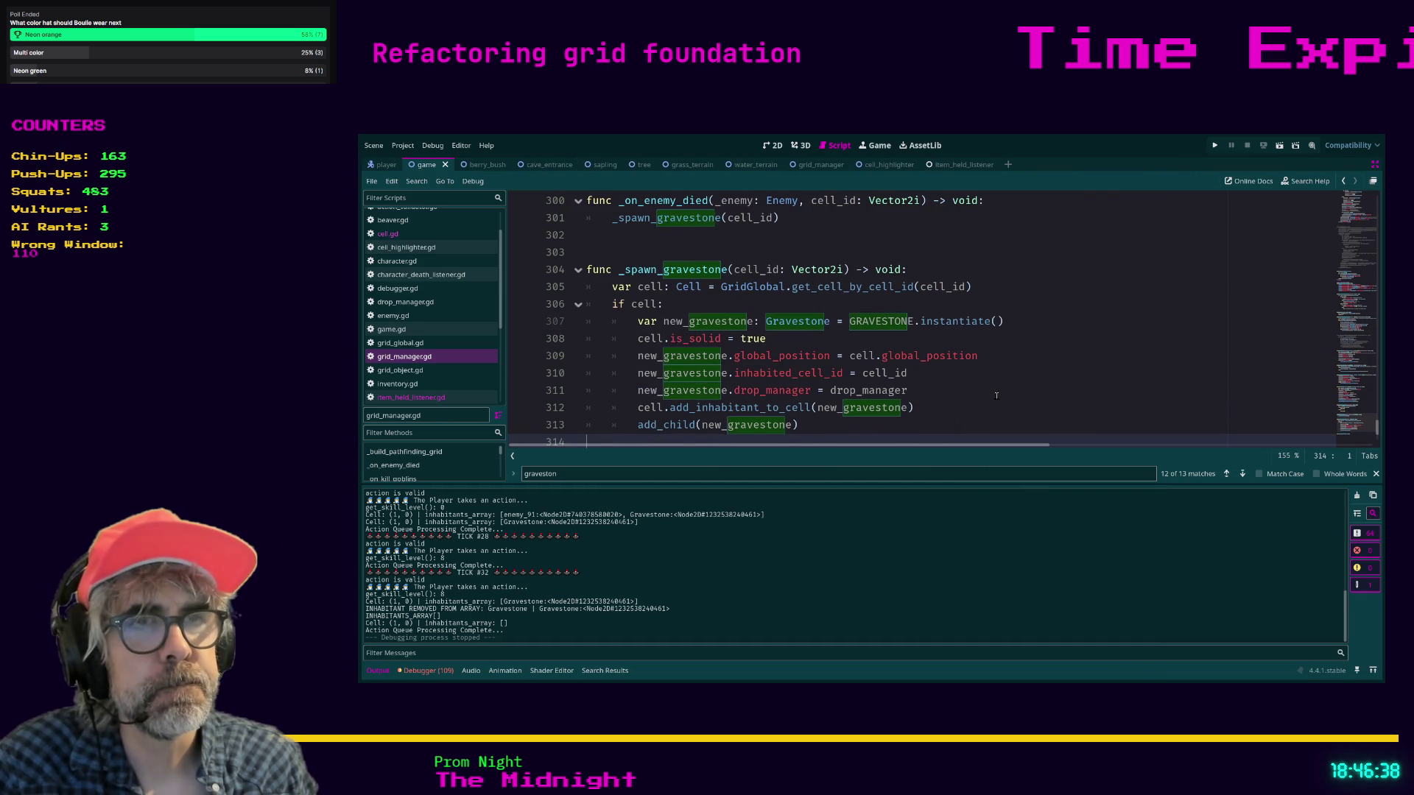
{"action": "scroll", "coordinate": [997, 396], "scroll_direction": "down", "scroll_amount": 1}
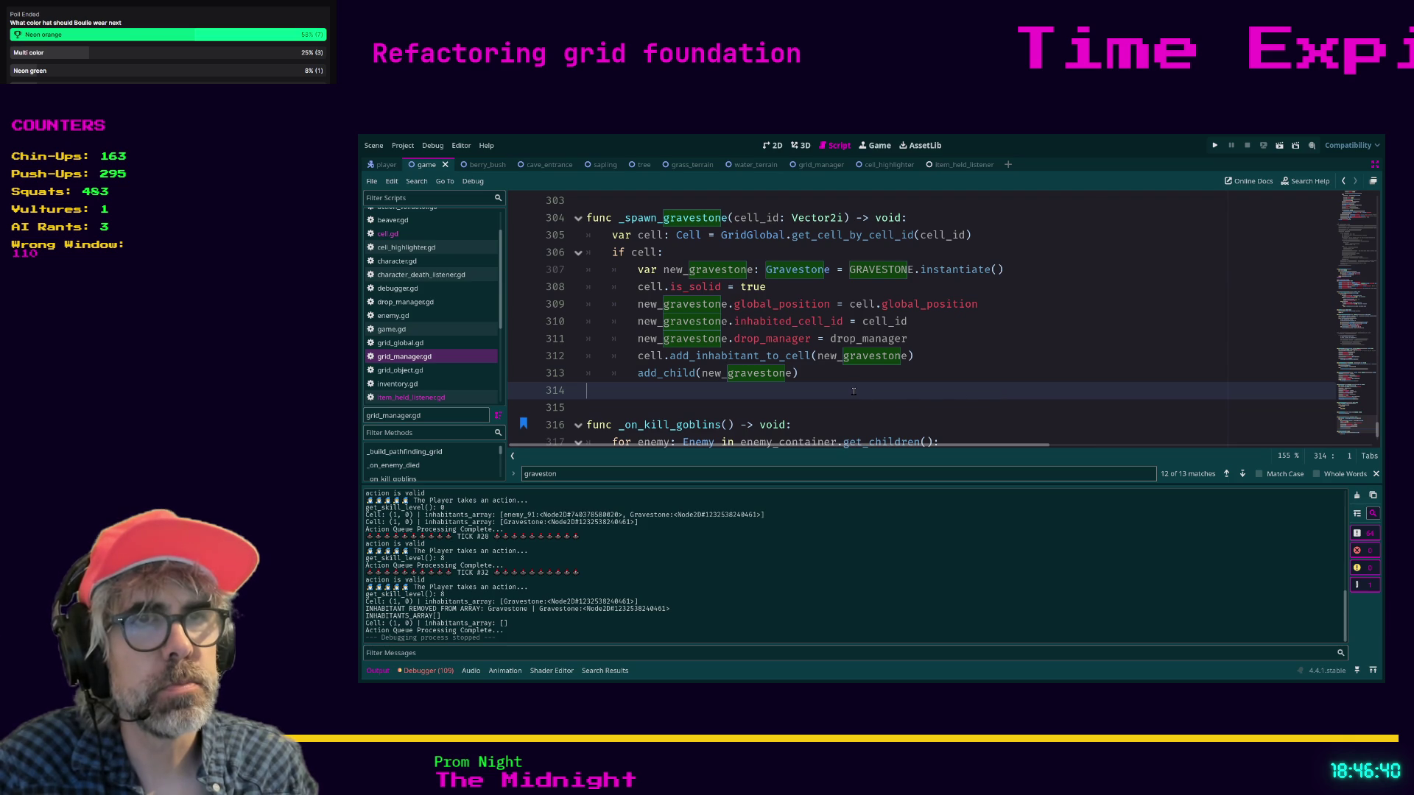
- Open item_held_listener.gd and inspect how cell is used in the structure placement code
{"action": "scroll", "coordinate": [855, 391], "scroll_direction": "up", "scroll_amount": 1}
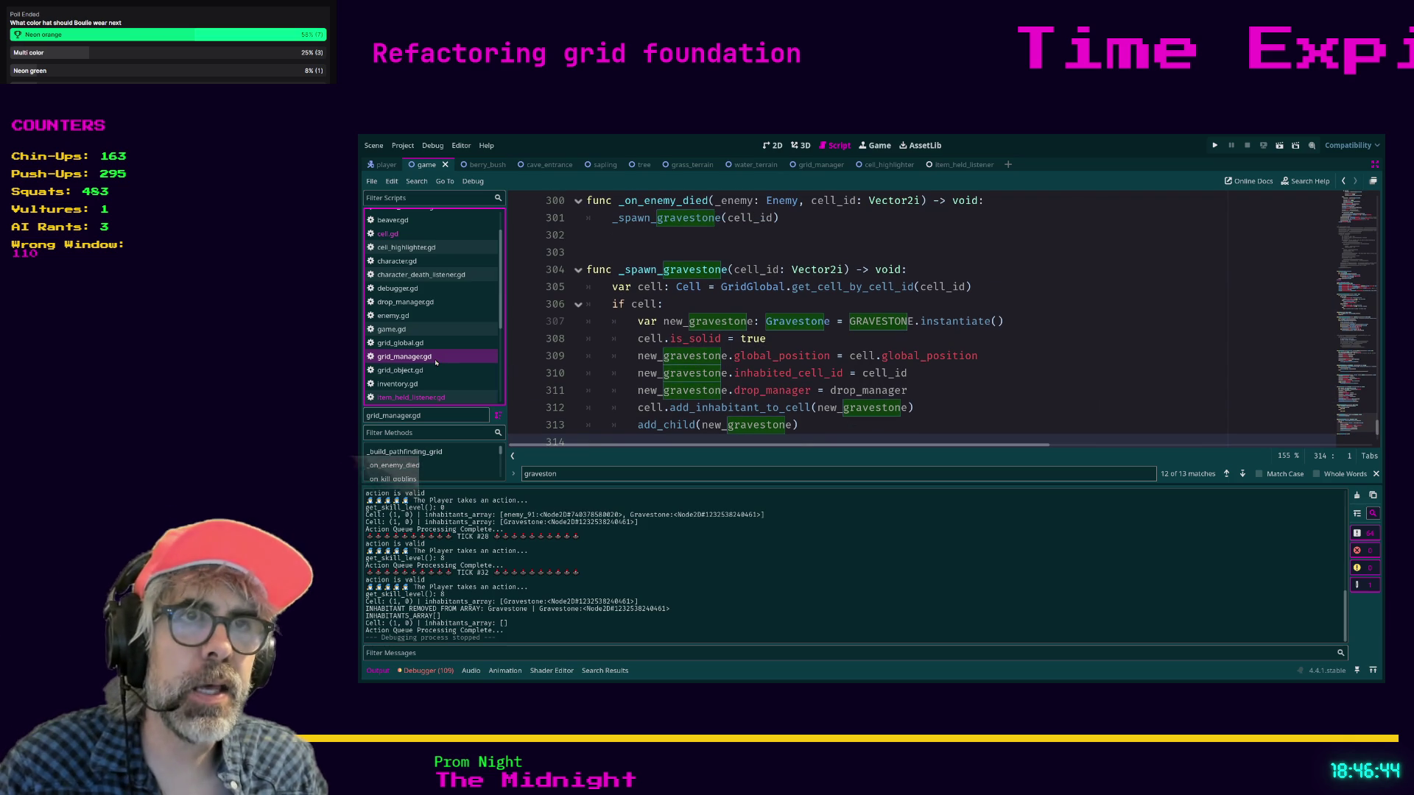
{"action": "left_click", "coordinate": [436, 398]}
{"action": "left_click", "coordinate": [645, 376]}
{"action": "left_click", "coordinate": [655, 388]}
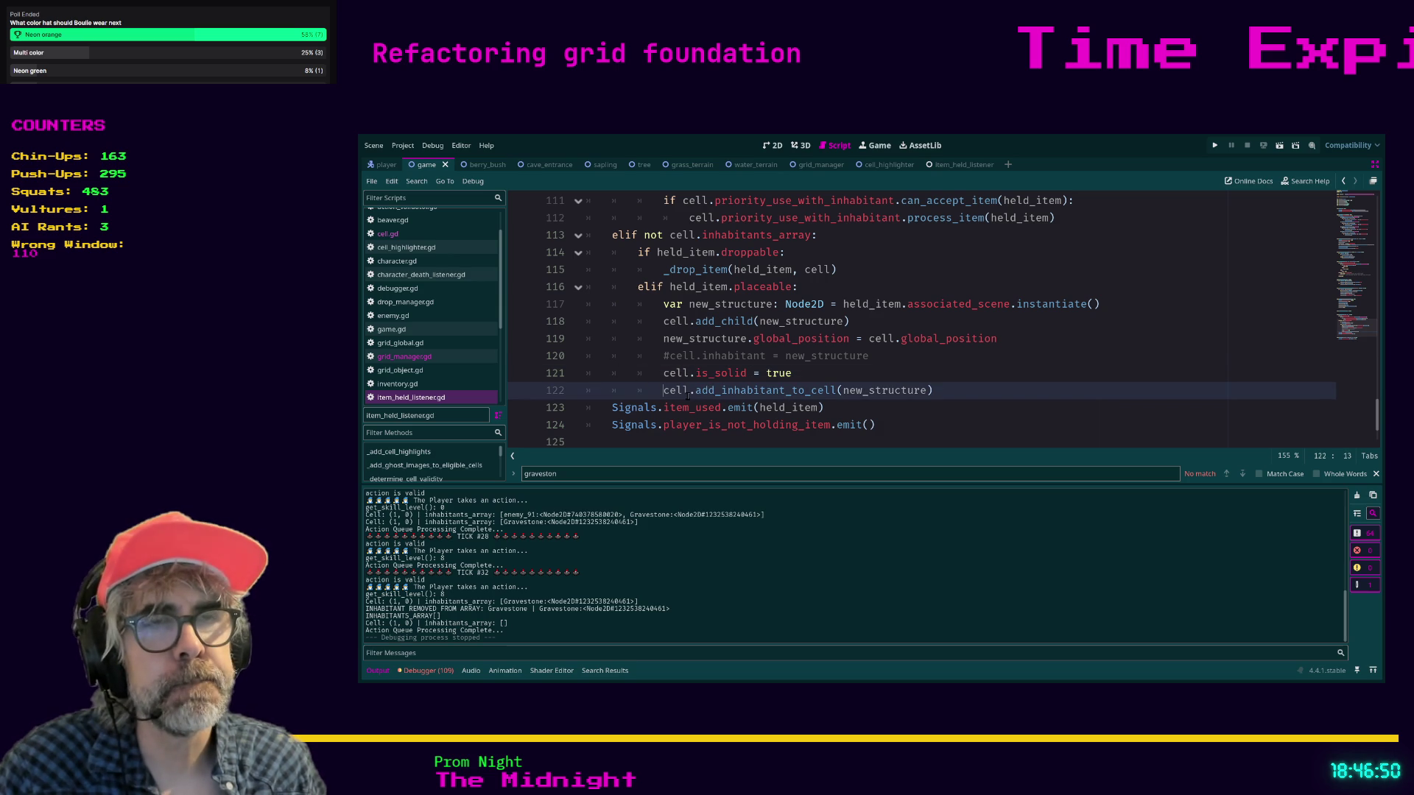
{"action": "left_click_drag", "start_coordinate": [662, 391], "coordinate": [688, 391]}
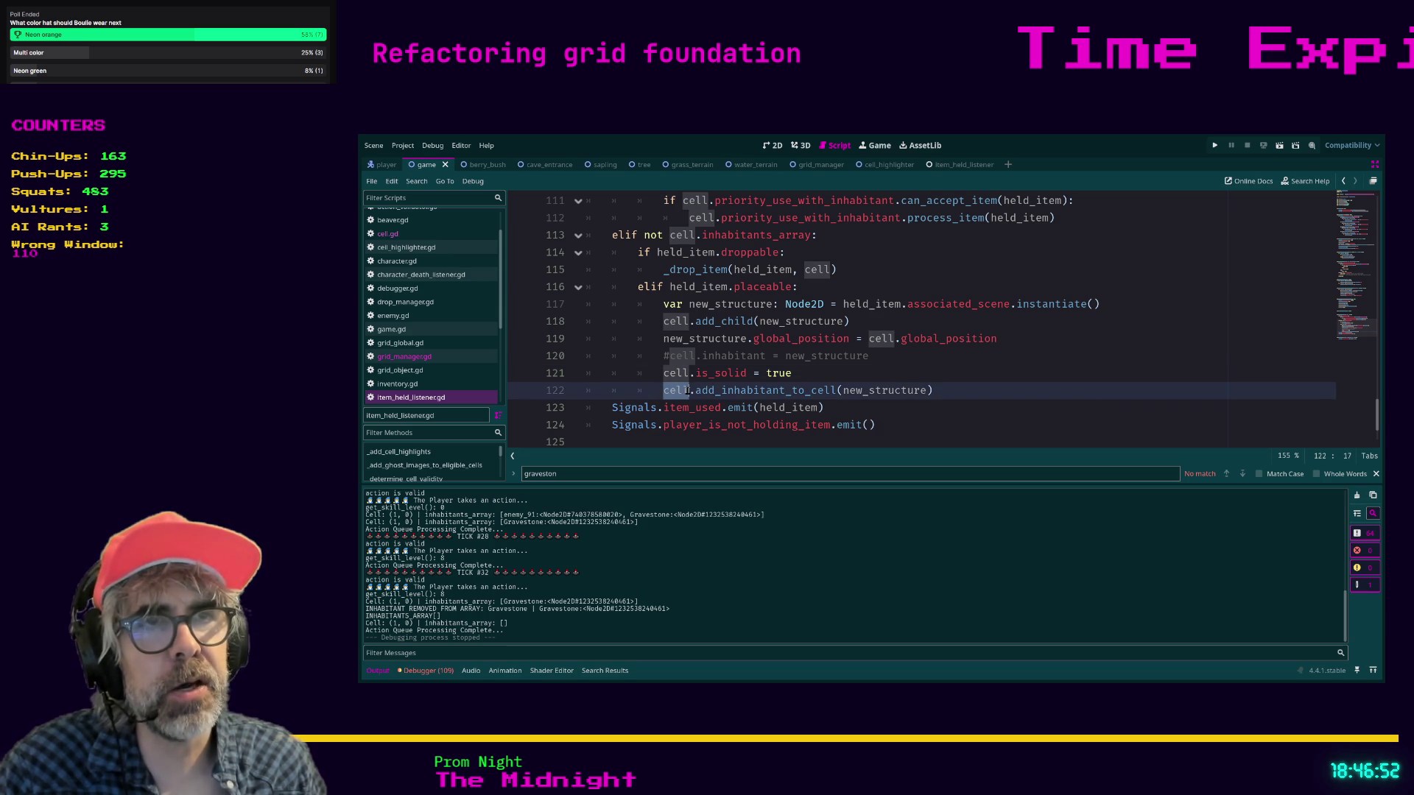
{"action": "left_click", "coordinate": [665, 321]}
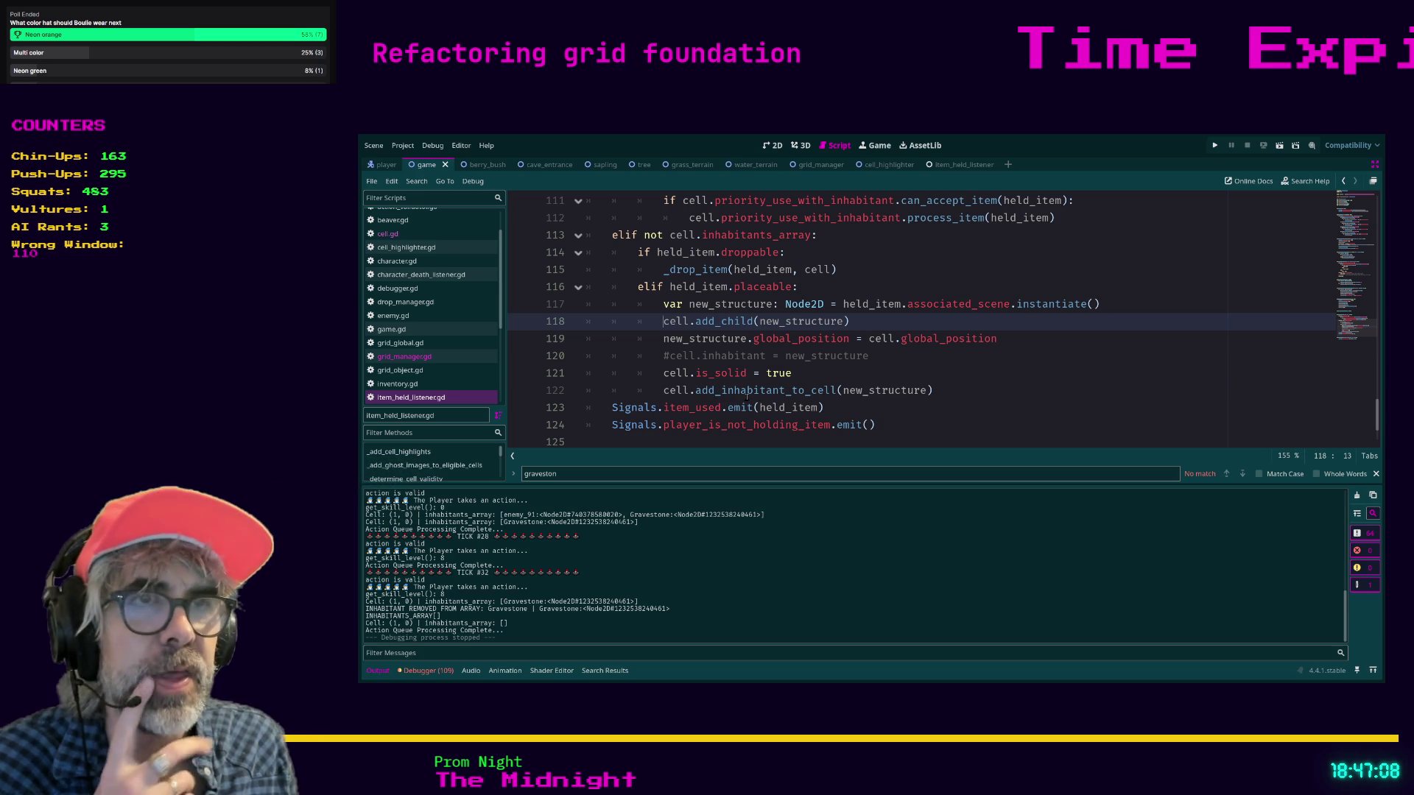
{"action": "left_click", "coordinate": [893, 381]}
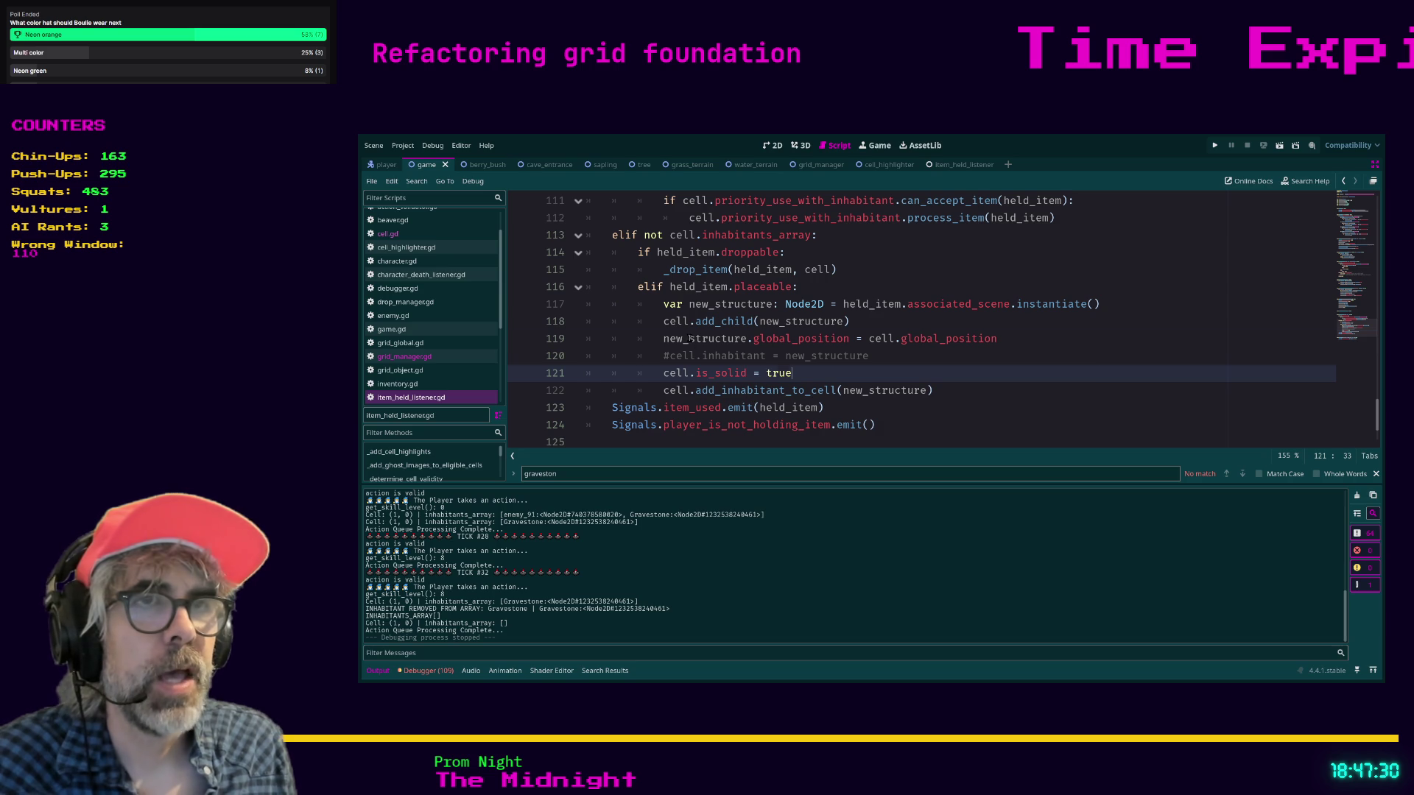
- Move the global_position line below add_inhabitant_to_cell and comment out cell.add_child(new_structure)
{"action": "key", "text": "Up"}
{"action": "key", "text": "Up"}
{"action": "key", "text": "alt+Down"}
{"action": "key", "text": "alt+Down"}
{"action": "key", "text": "alt+Down"}
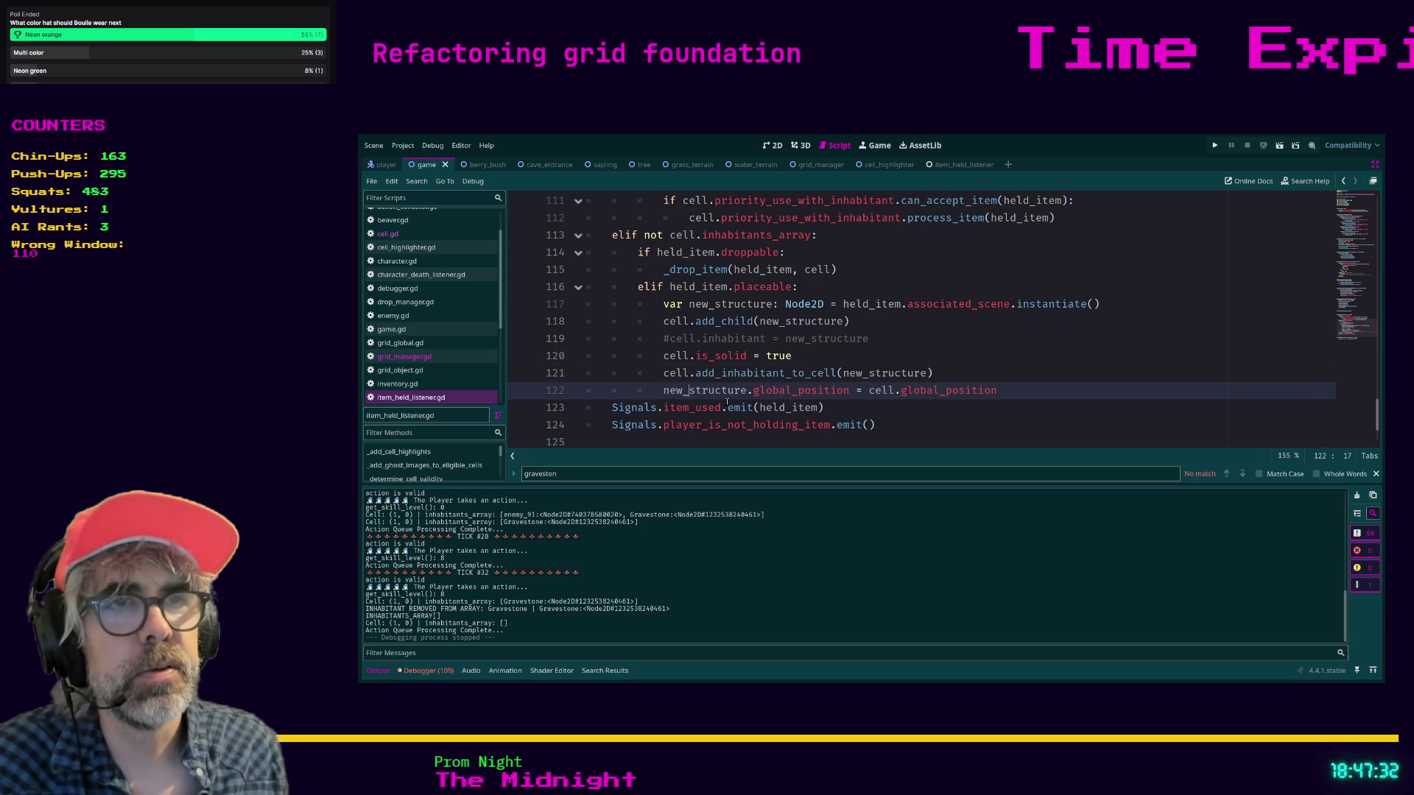
{"action": "key", "text": "Up"}
{"action": "left_click", "coordinate": [659, 321]}
{"action": "key", "text": "ctrl+k"}
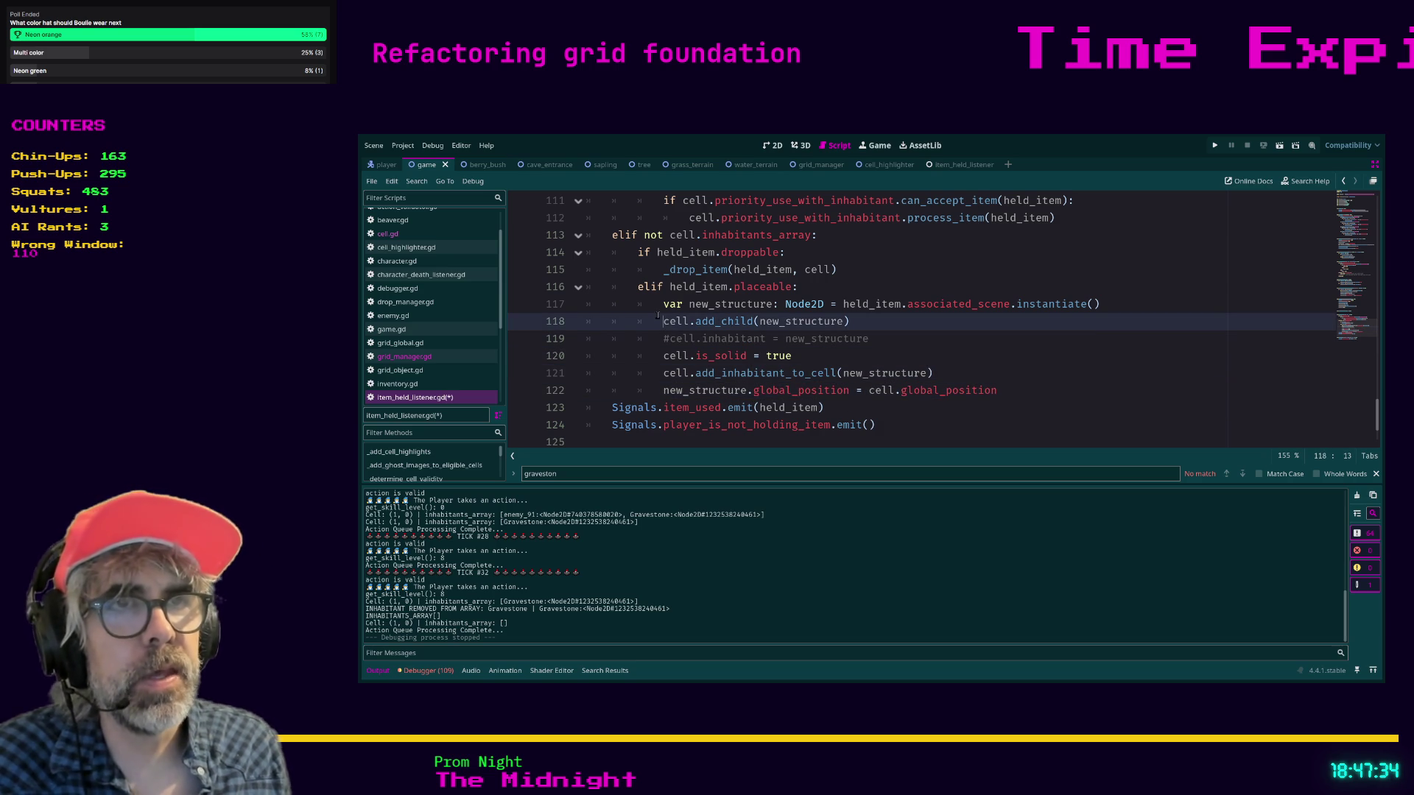
{"action": "left_click", "coordinate": [736, 380], "text": "ctrl"}
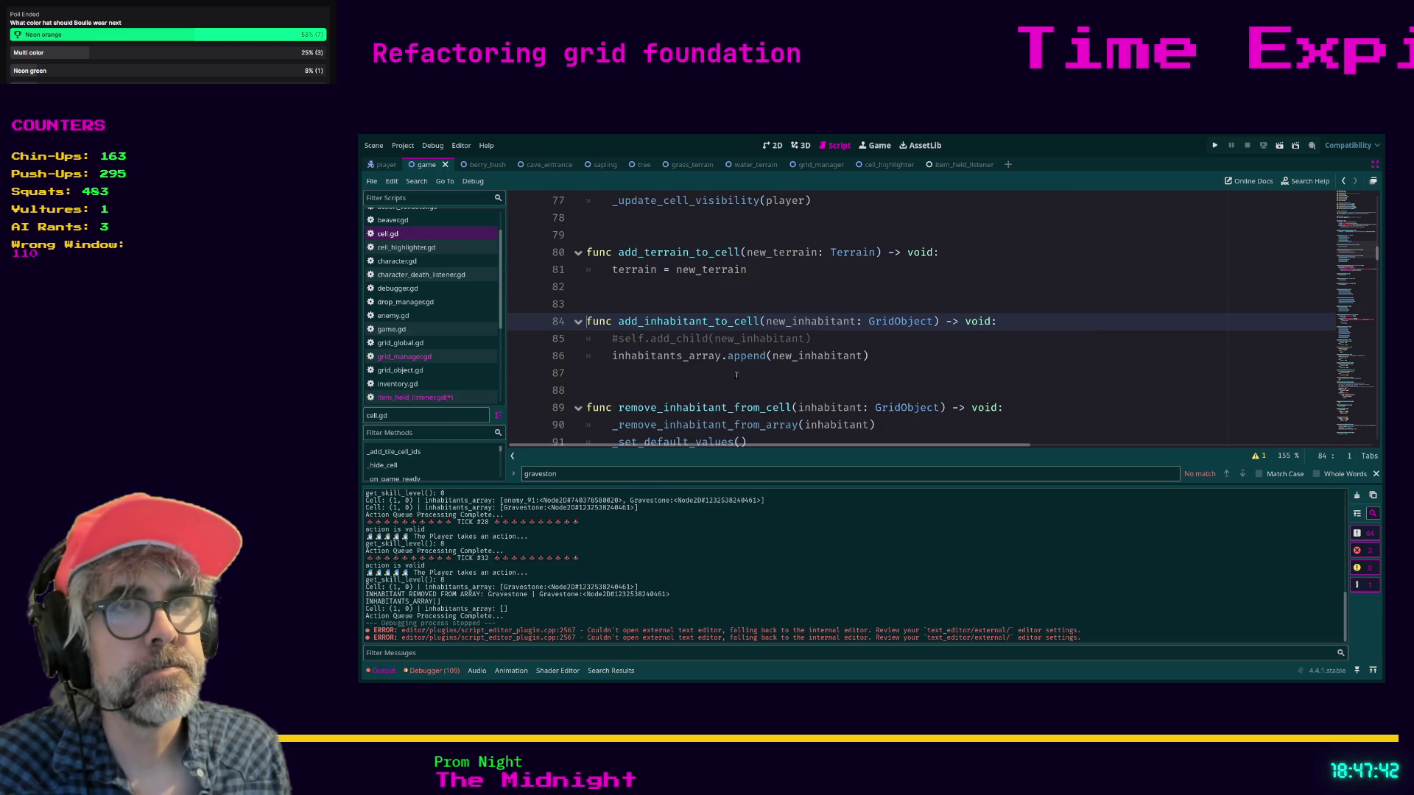
- Uncomment self.add_child in add_inhabitant_to_cell and save both scripts
{"action": "left_click", "coordinate": [615, 339]}
{"action": "key", "text": "BackSpace"}
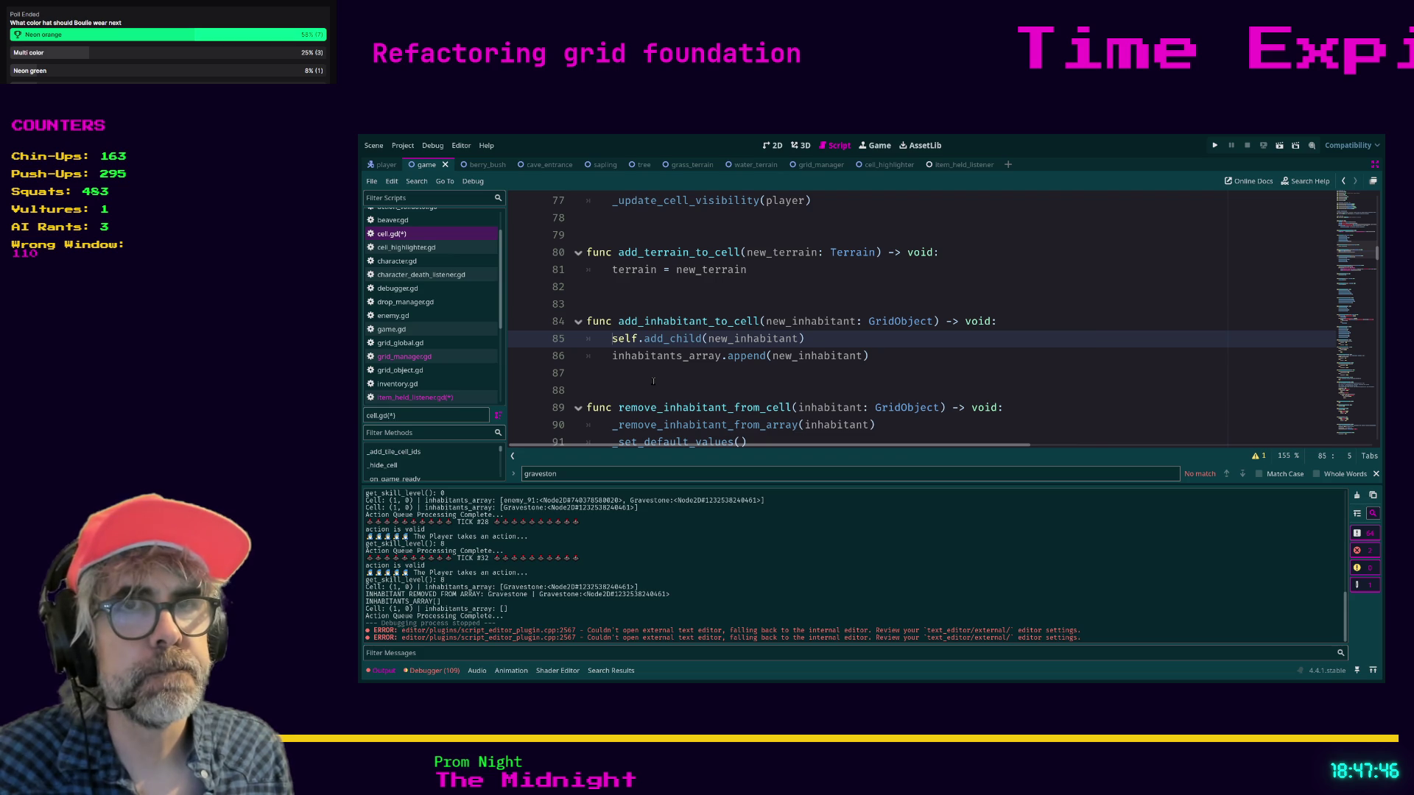
{"action": "key", "text": "ctrl+s"}
{"action": "key", "text": "alt+Left"}
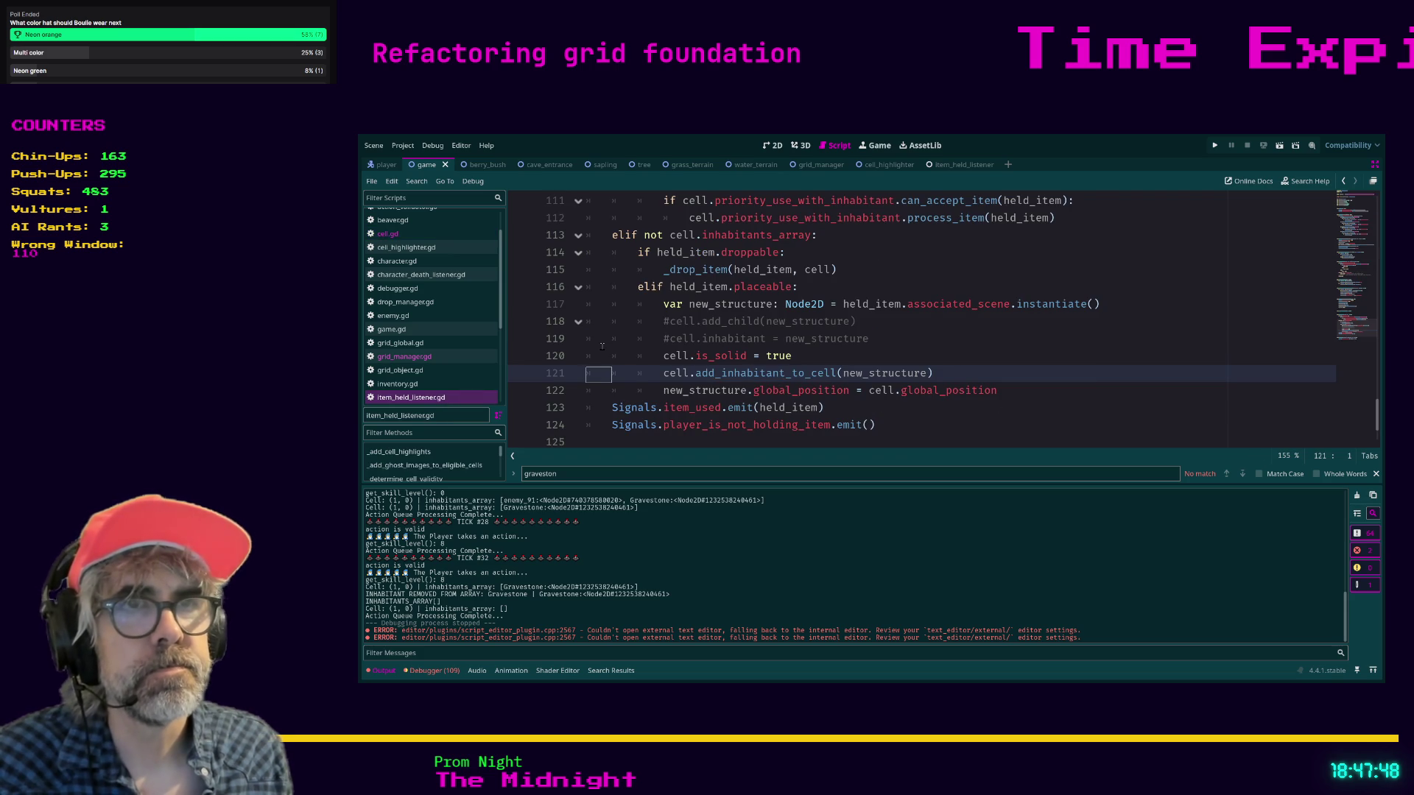
{"action": "left_click", "coordinate": [601, 346]}
- Playtest by crafting a Cauldron, placing it right of the wizard, then stopping
{"action": "key", "text": "F5"}
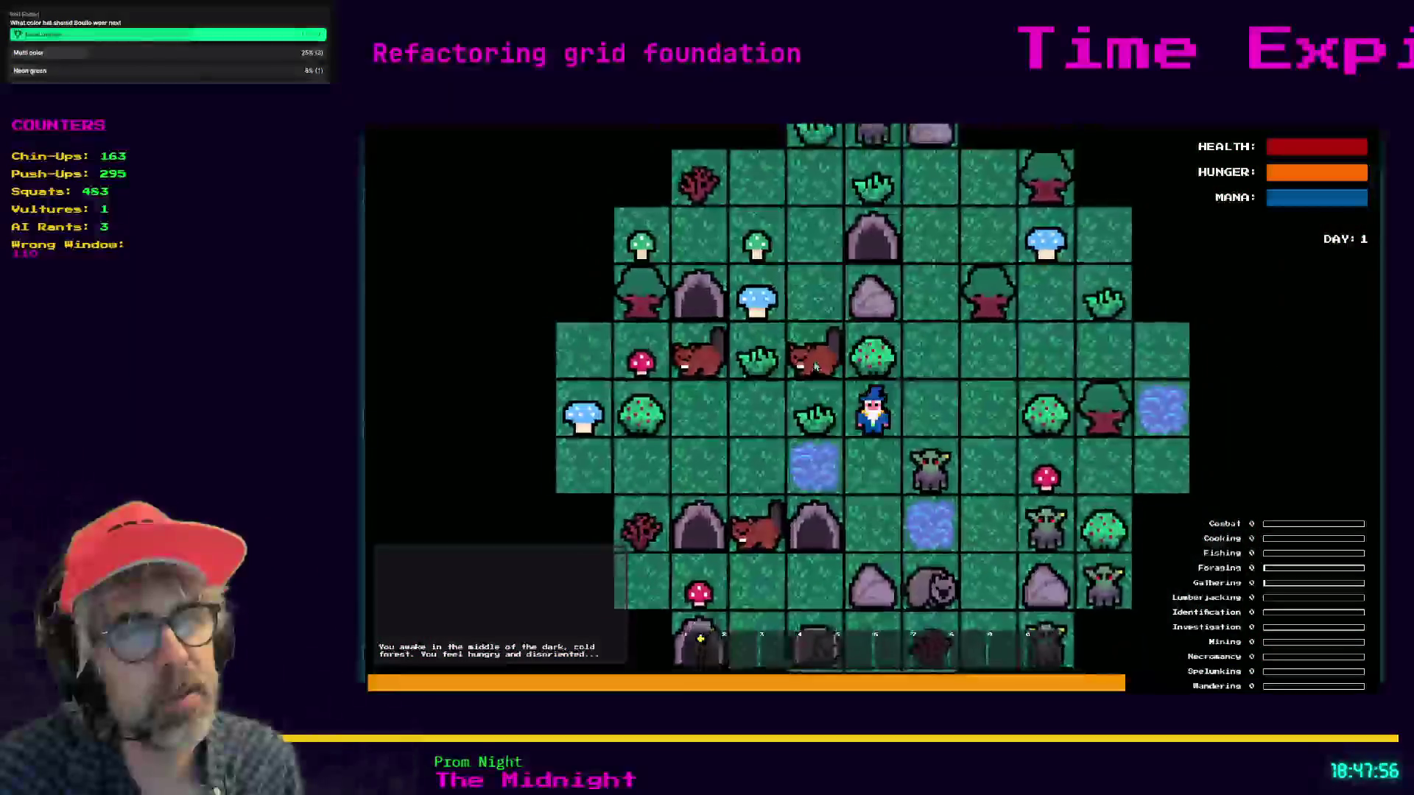
{"action": "key", "text": "c"}
{"action": "left_click", "coordinate": [899, 379]}
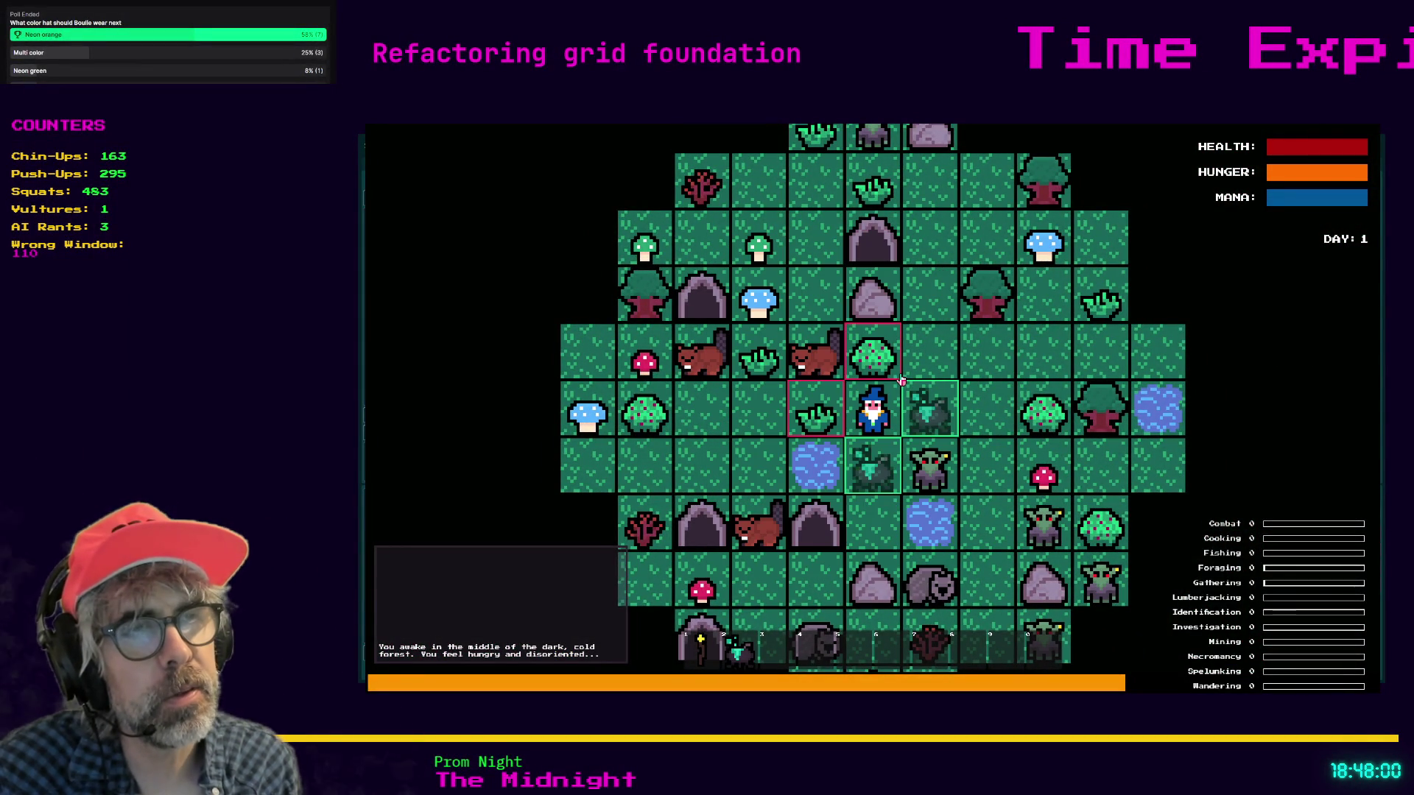
{"action": "left_click", "coordinate": [901, 380]}
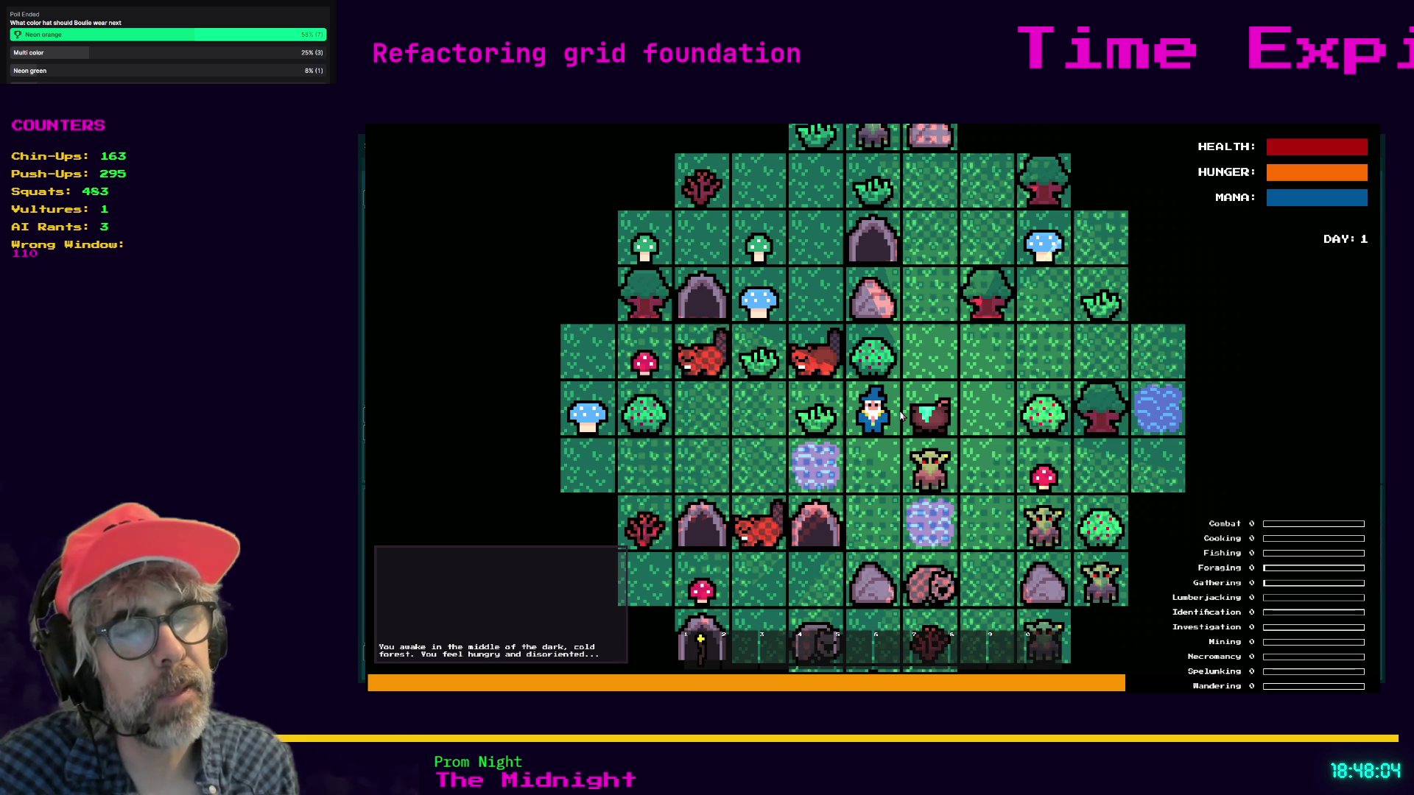
{"action": "key", "text": "Escape"}
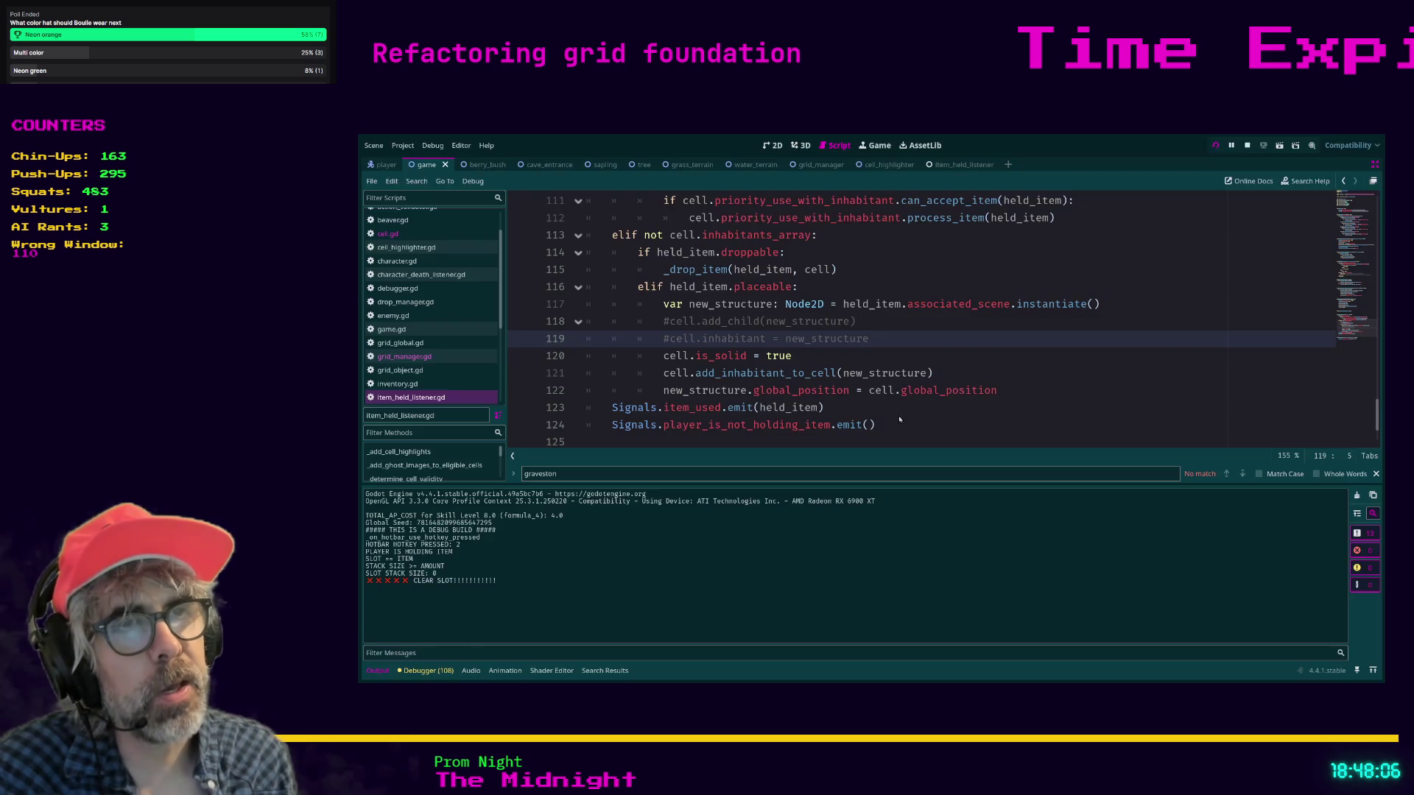
- In cell.gd, add 'new_inhabitant.global_position = self.global_position' after add_child and save
{"action": "key", "text": "Down"}
{"action": "left_click", "coordinate": [704, 373]}
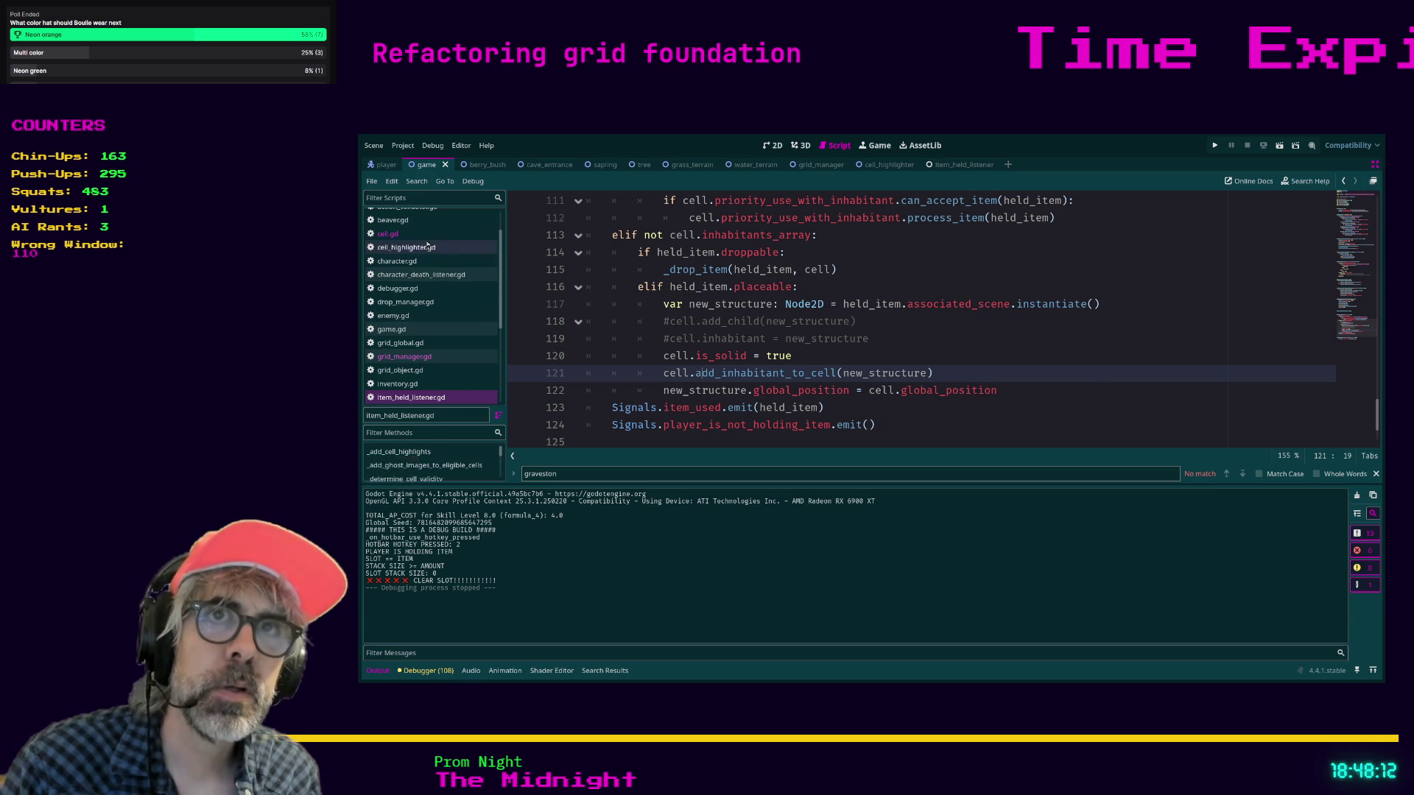
{"action": "left_click", "coordinate": [388, 233]}
{"action": "key", "text": "End"}
{"action": "key", "text": "Return"}
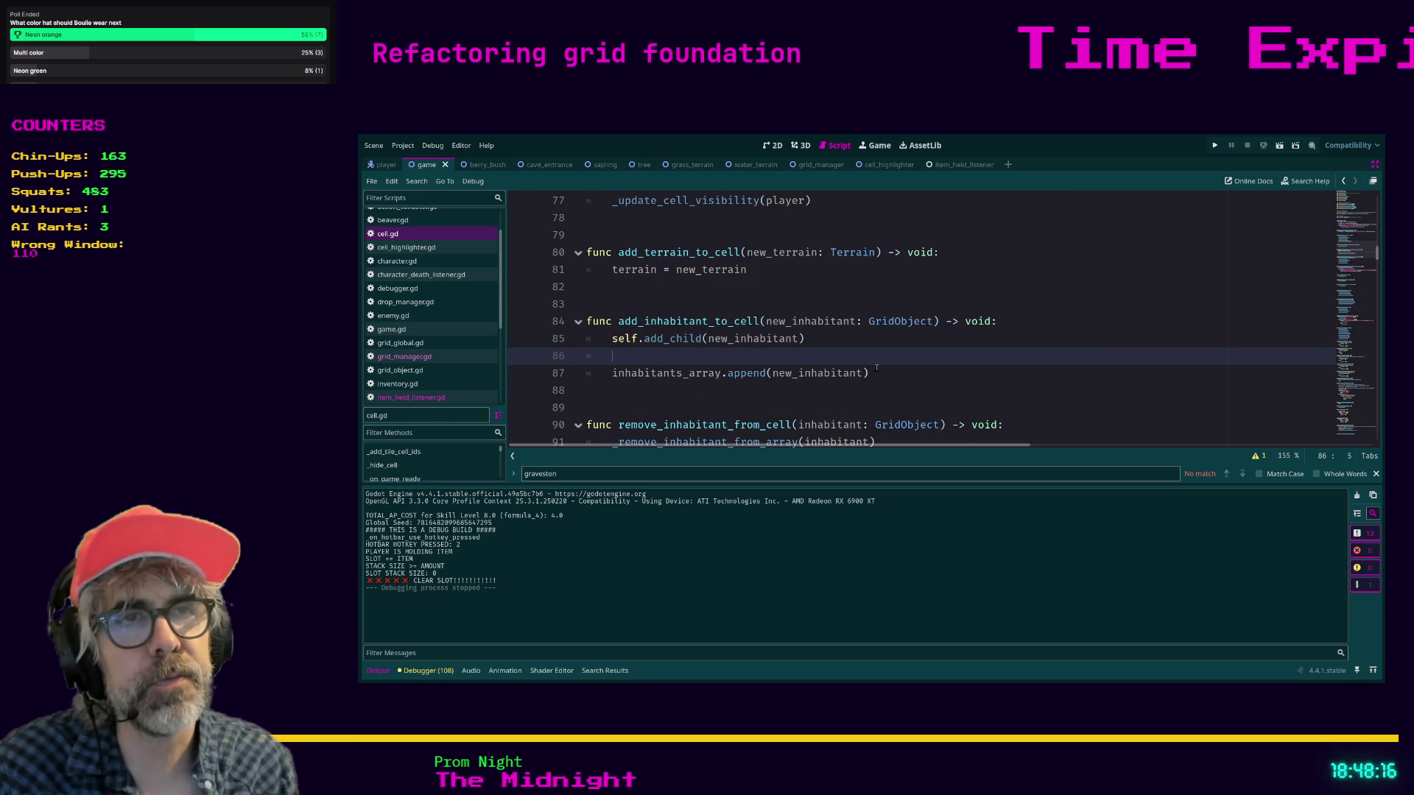
{"action": "type", "text": "new_inh"}
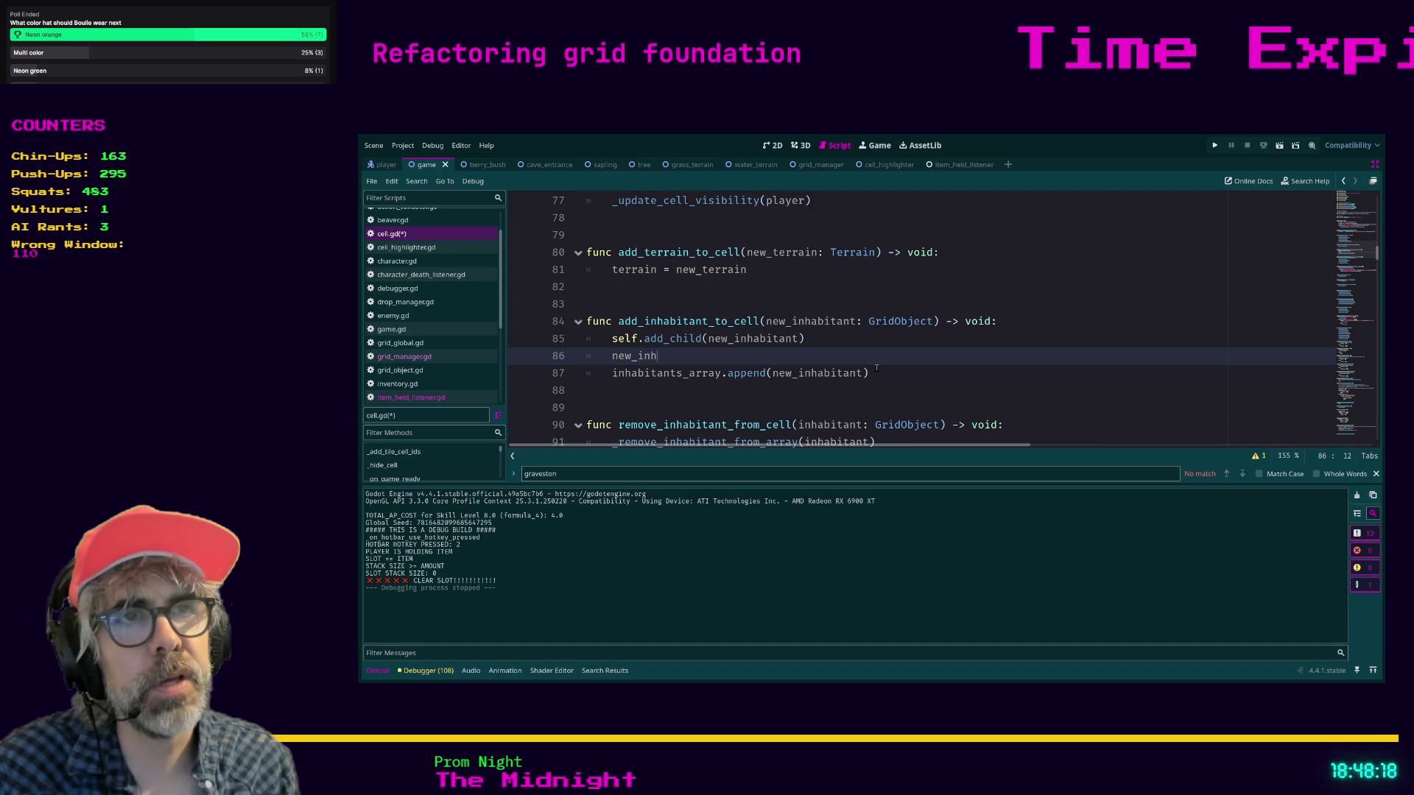
{"action": "type", "text": "abitant.global"}
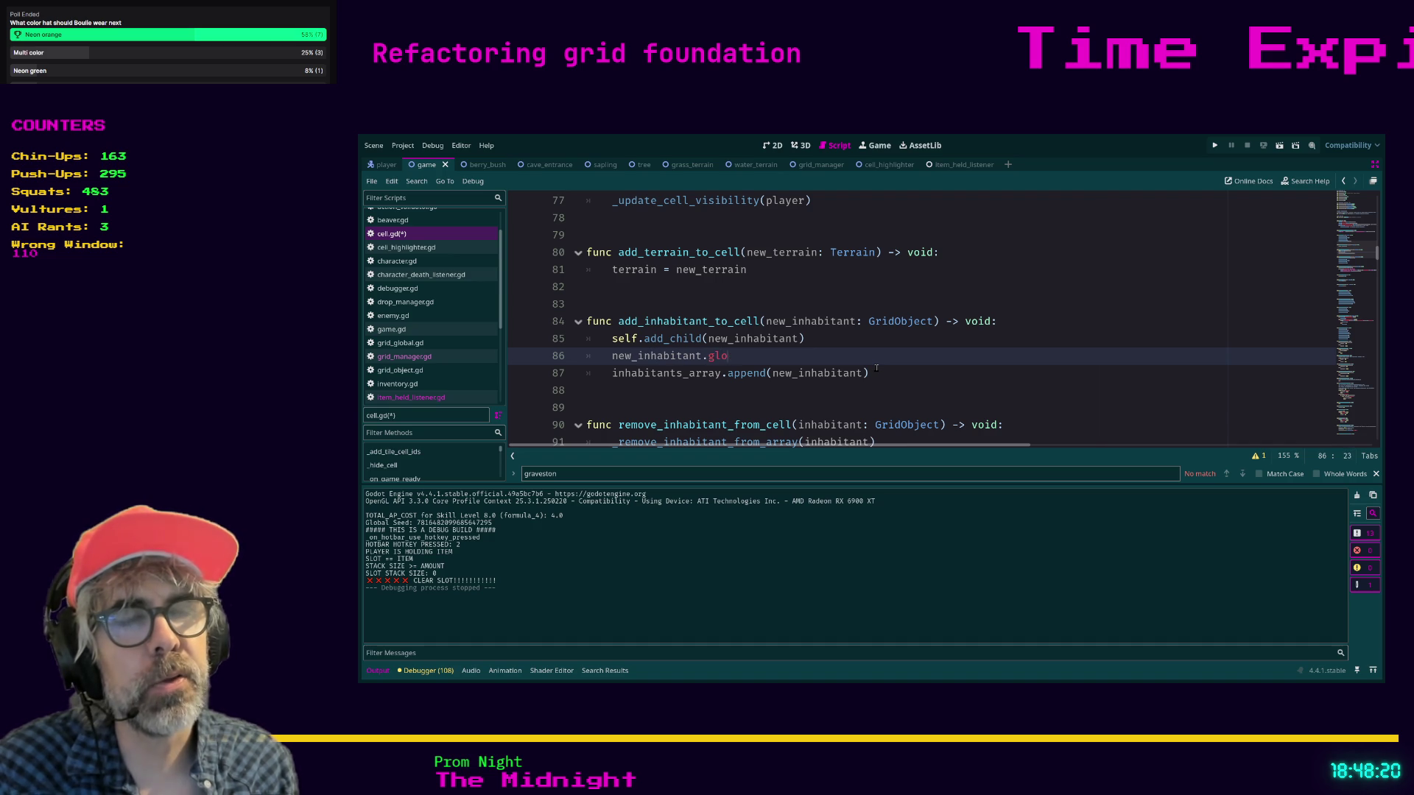
{"action": "key", "text": "Return"}
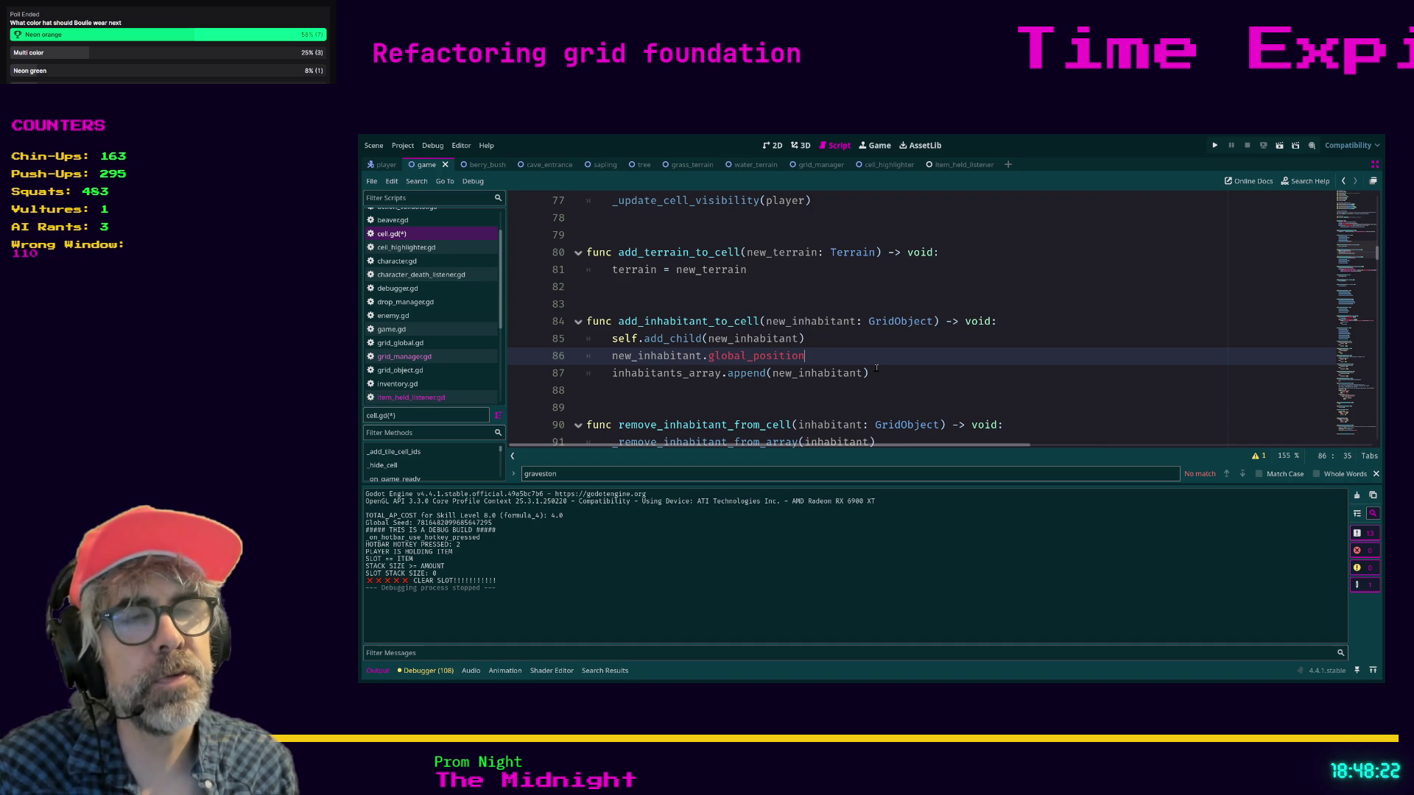
{"action": "type", "text": " = self"}
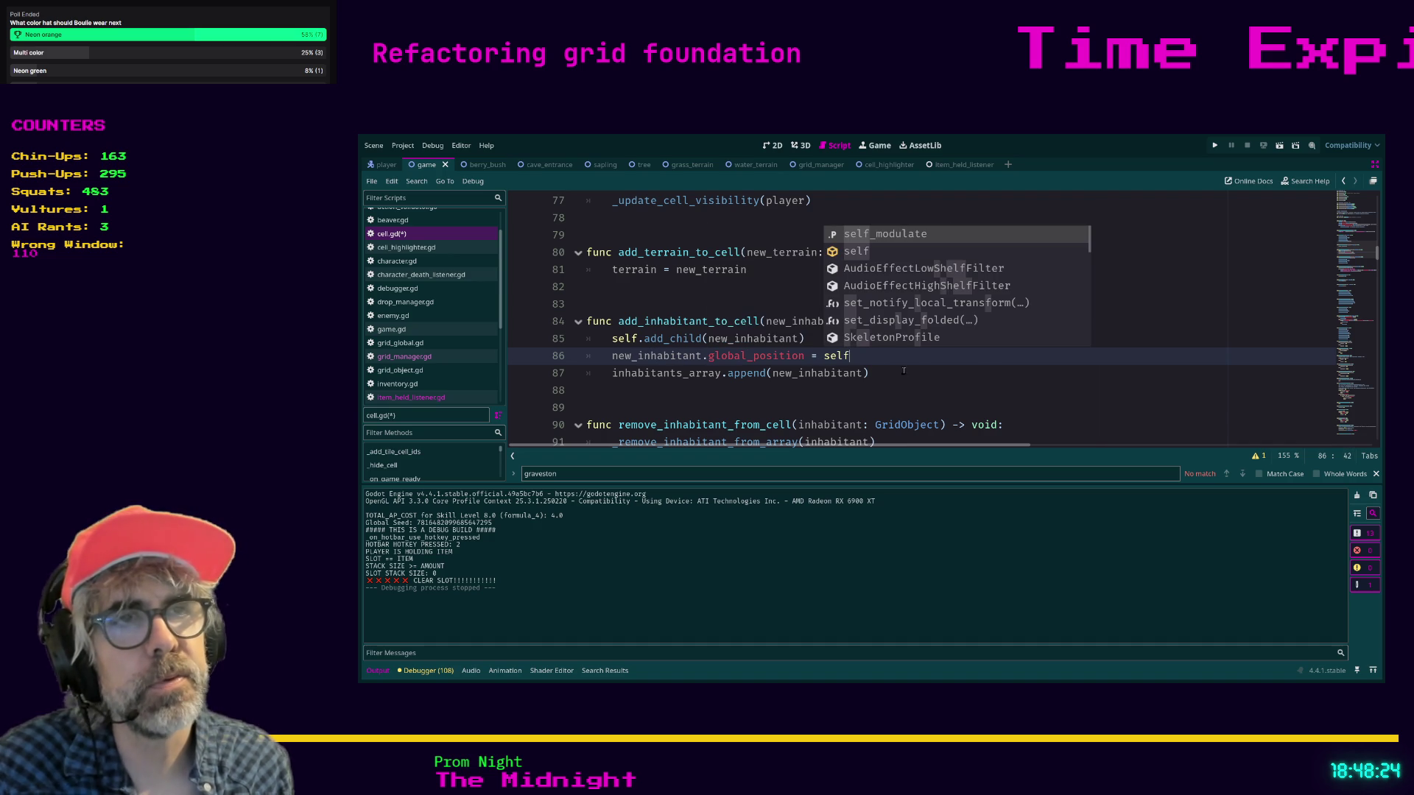
{"action": "left_click", "coordinate": [869, 386]}
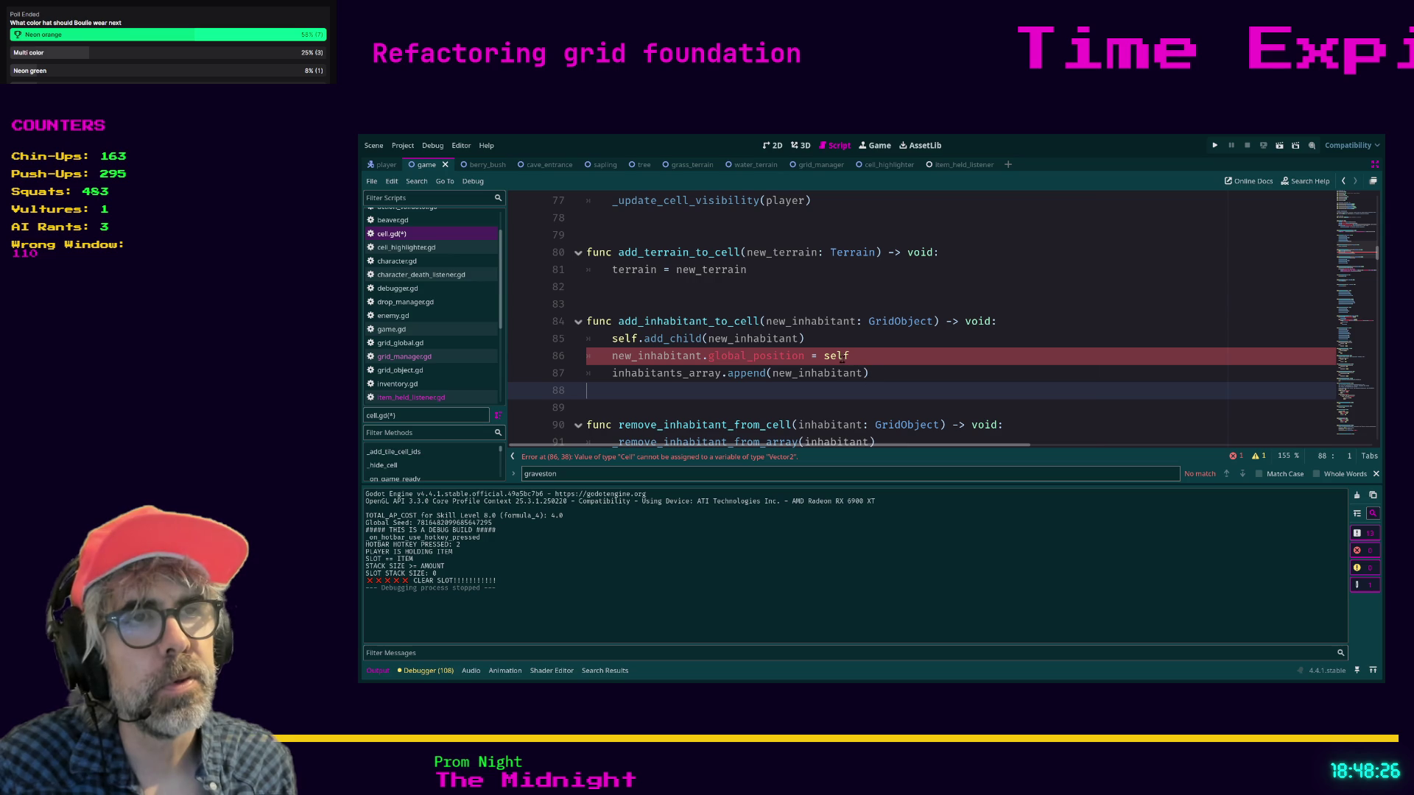
{"action": "left_click", "coordinate": [857, 356]}
{"action": "type", "text": ".global"}
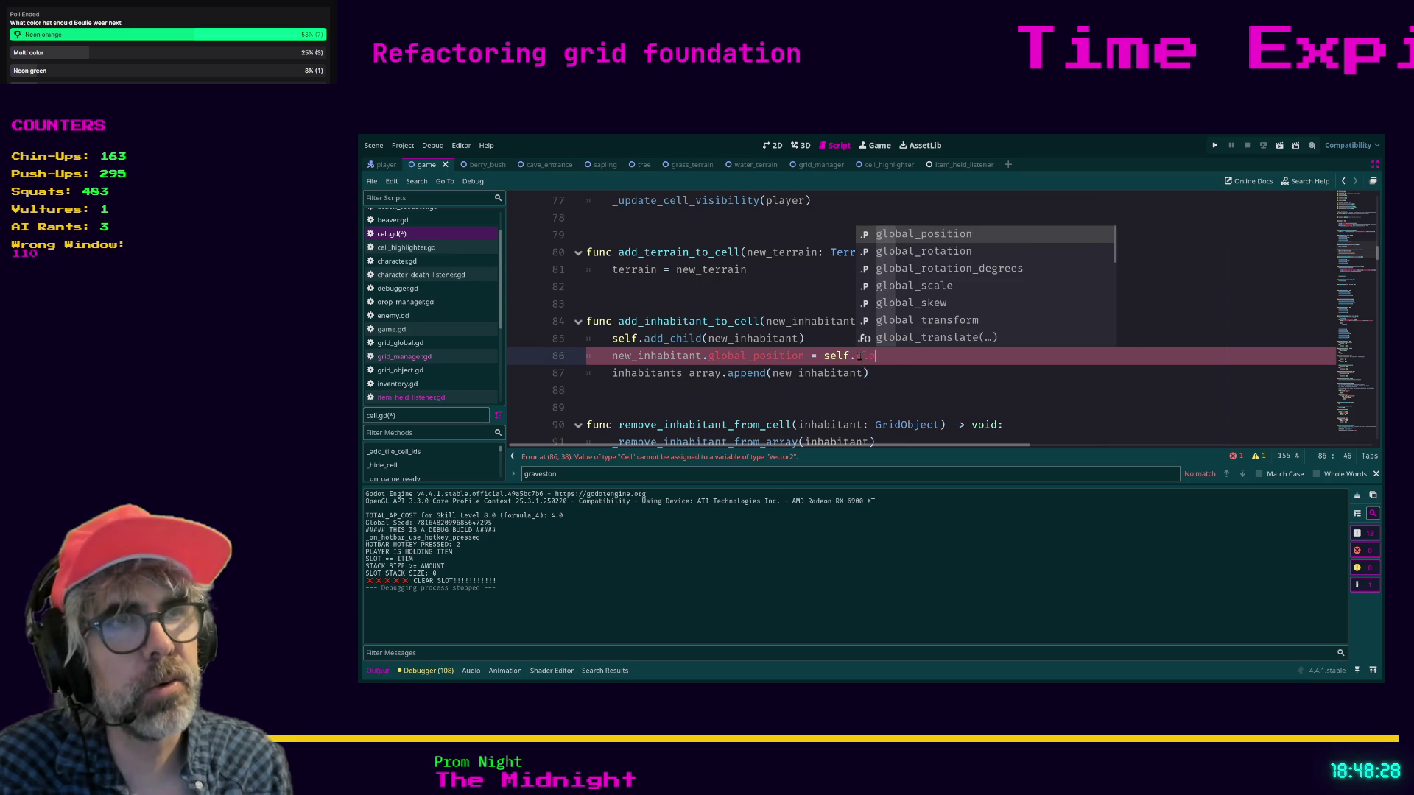
{"action": "key", "text": "Return"}
{"action": "key", "text": "ctrl+s"}
- Comment out line 122's structure global_position in item_held_listener.gd and run the game
{"action": "left_click", "coordinate": [776, 396]}
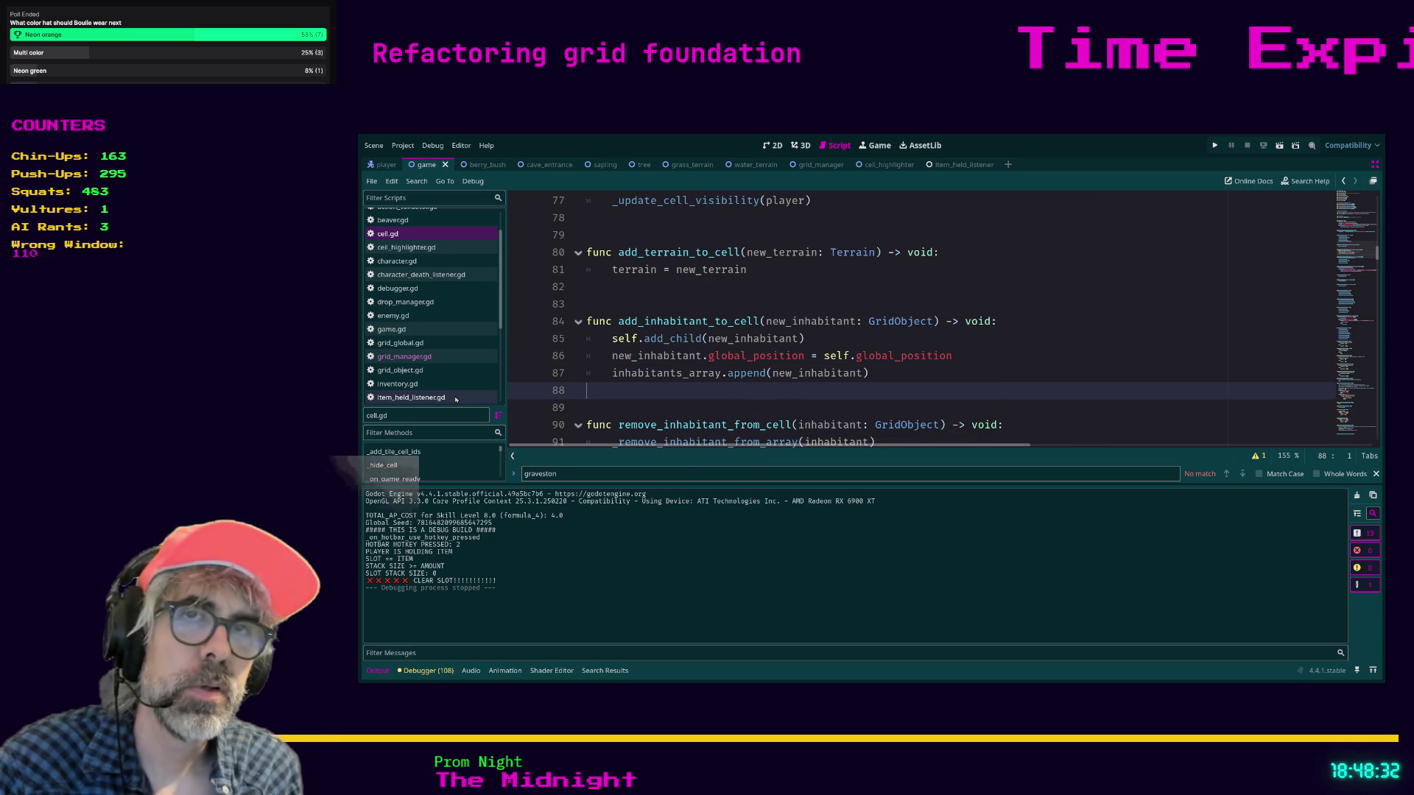
{"action": "left_click", "coordinate": [411, 397]}
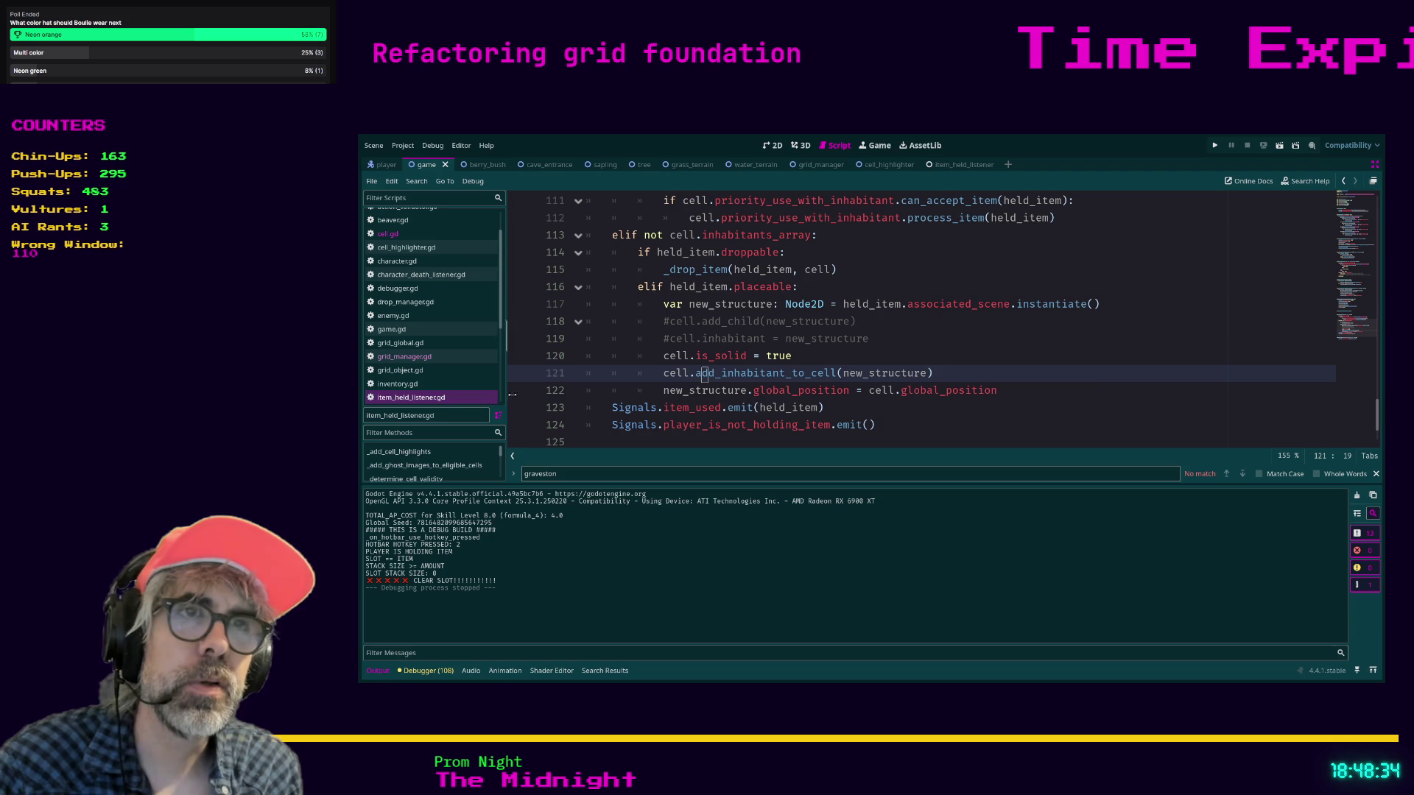
{"action": "left_click", "coordinate": [650, 391]}
{"action": "type", "text": "#"}
{"action": "left_click", "coordinate": [943, 362]}
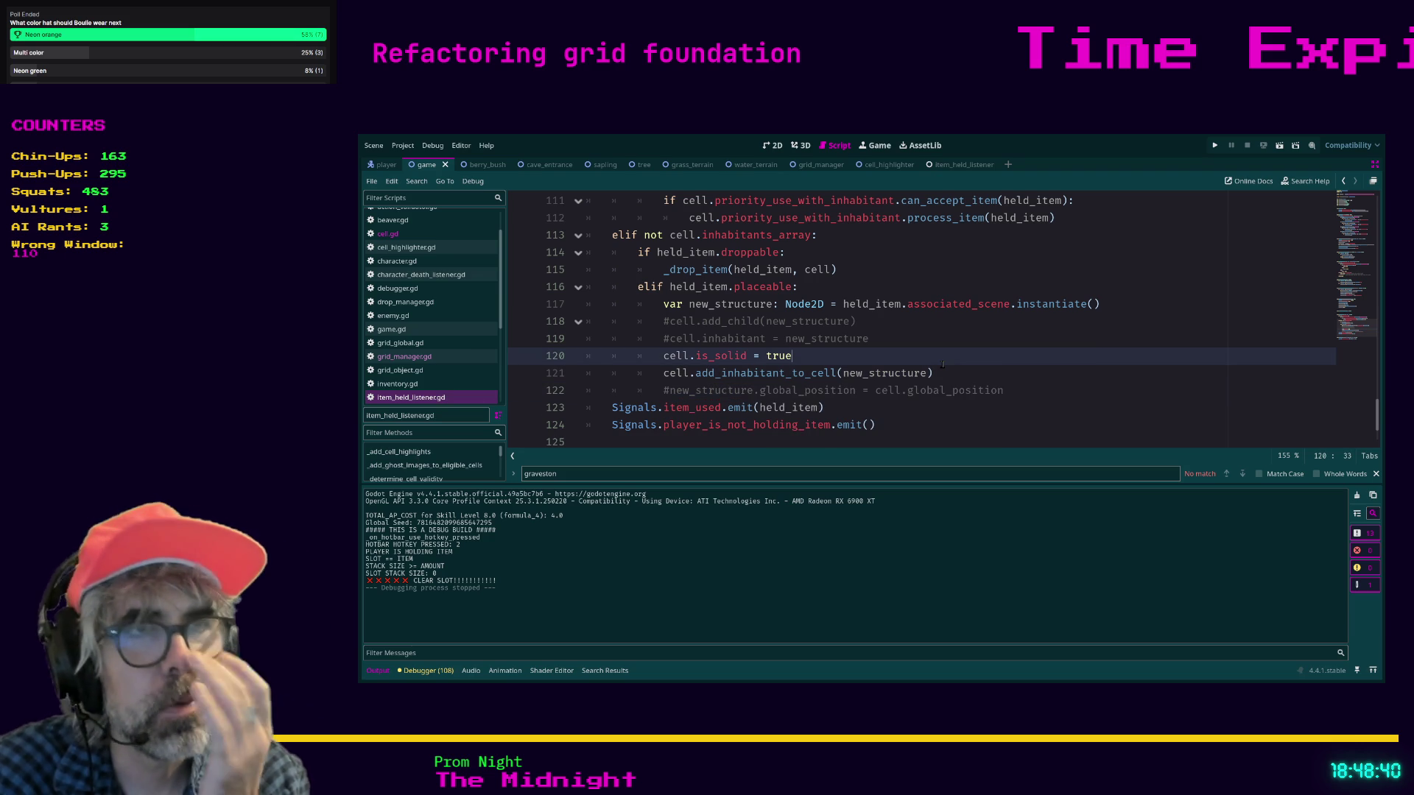
{"action": "key", "text": "F5"}
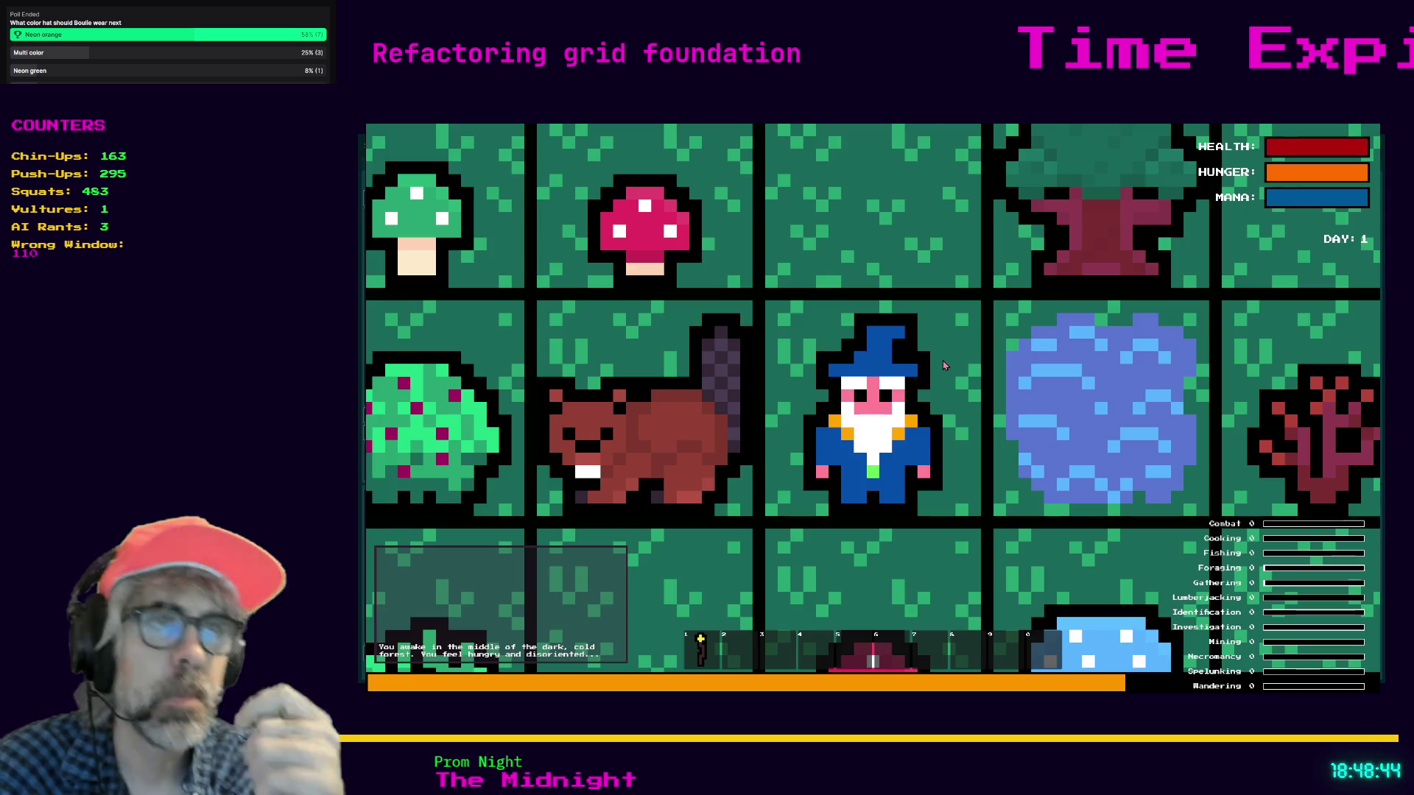
{"action": "key", "text": "c"}
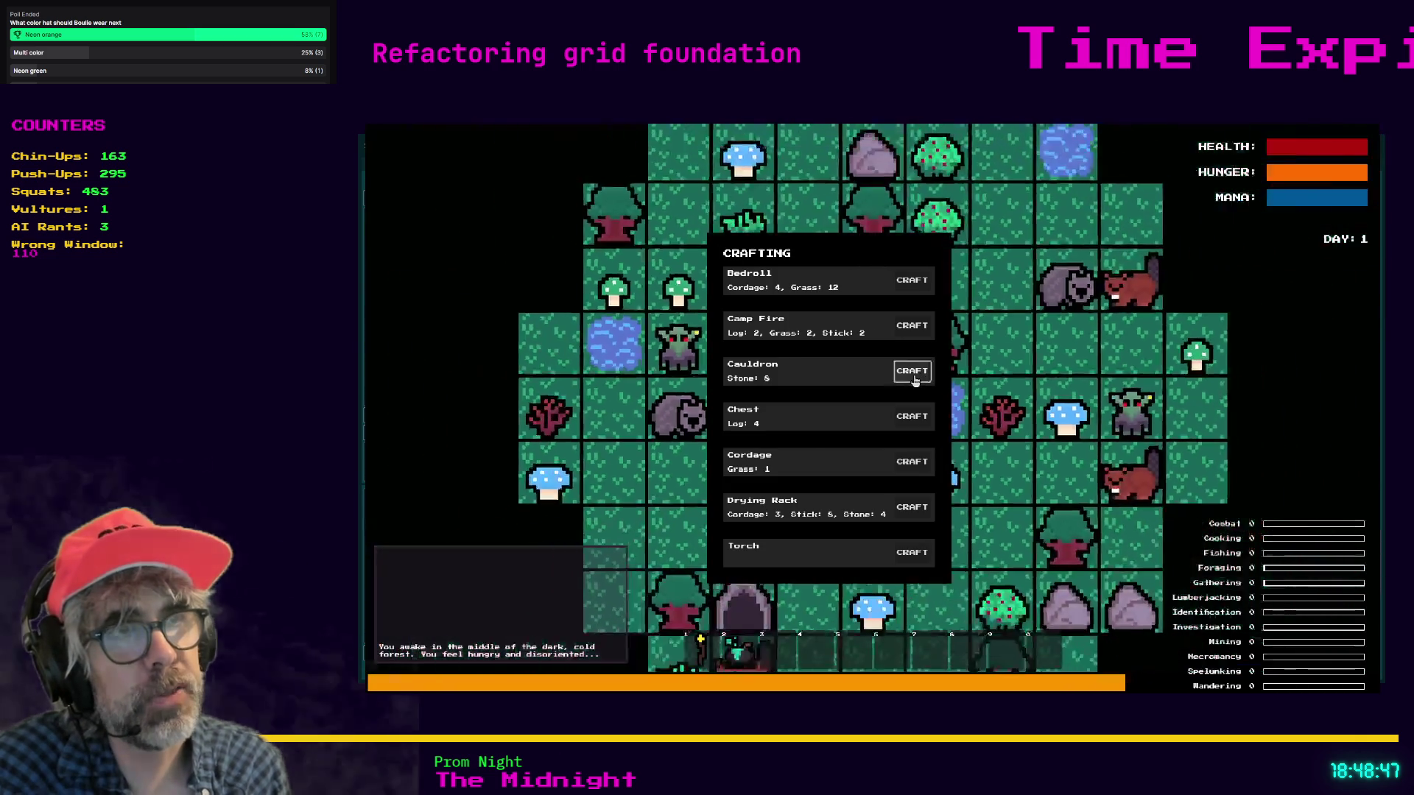
{"action": "key", "text": "c"}
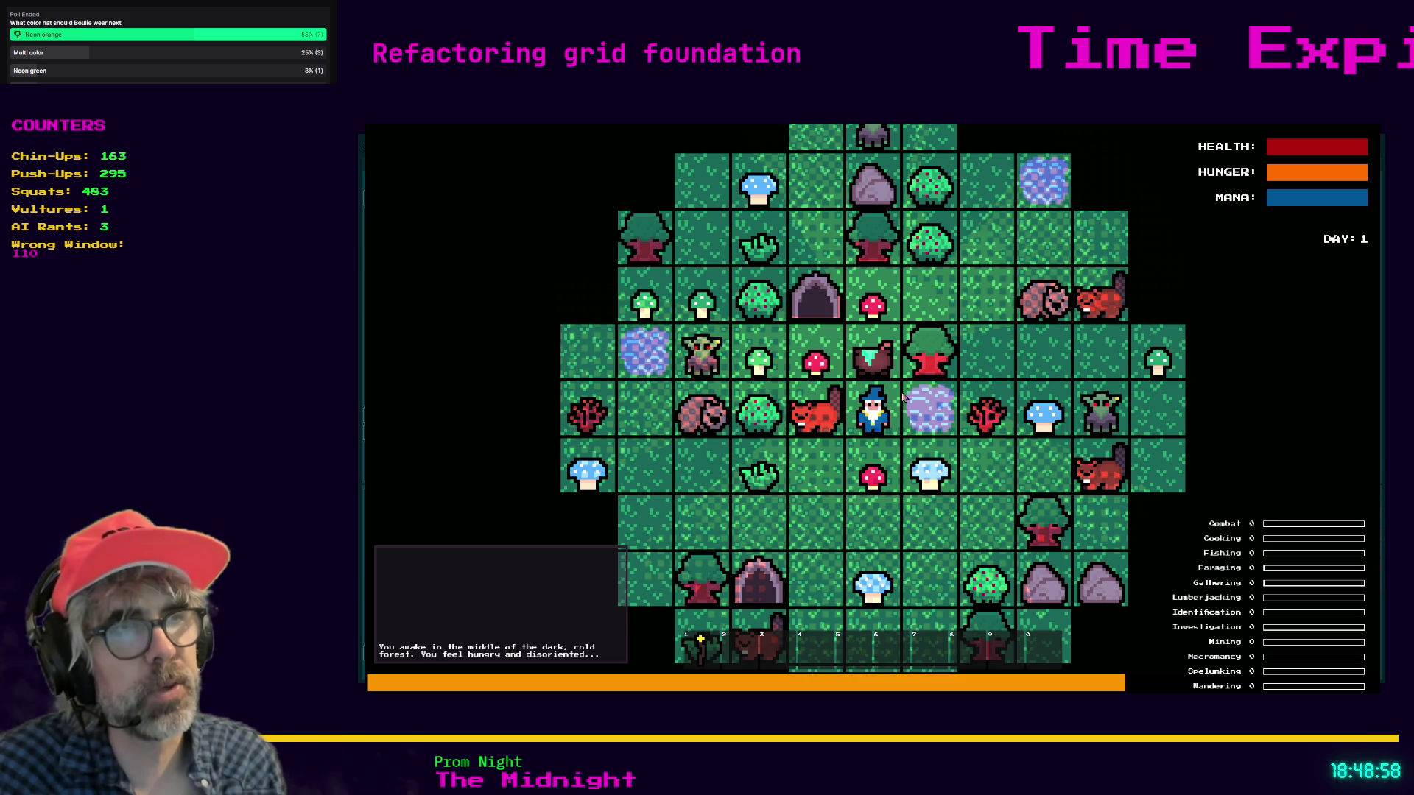
{"action": "scroll", "coordinate": [871, 355], "scroll_direction": "down", "scroll_amount": 2}
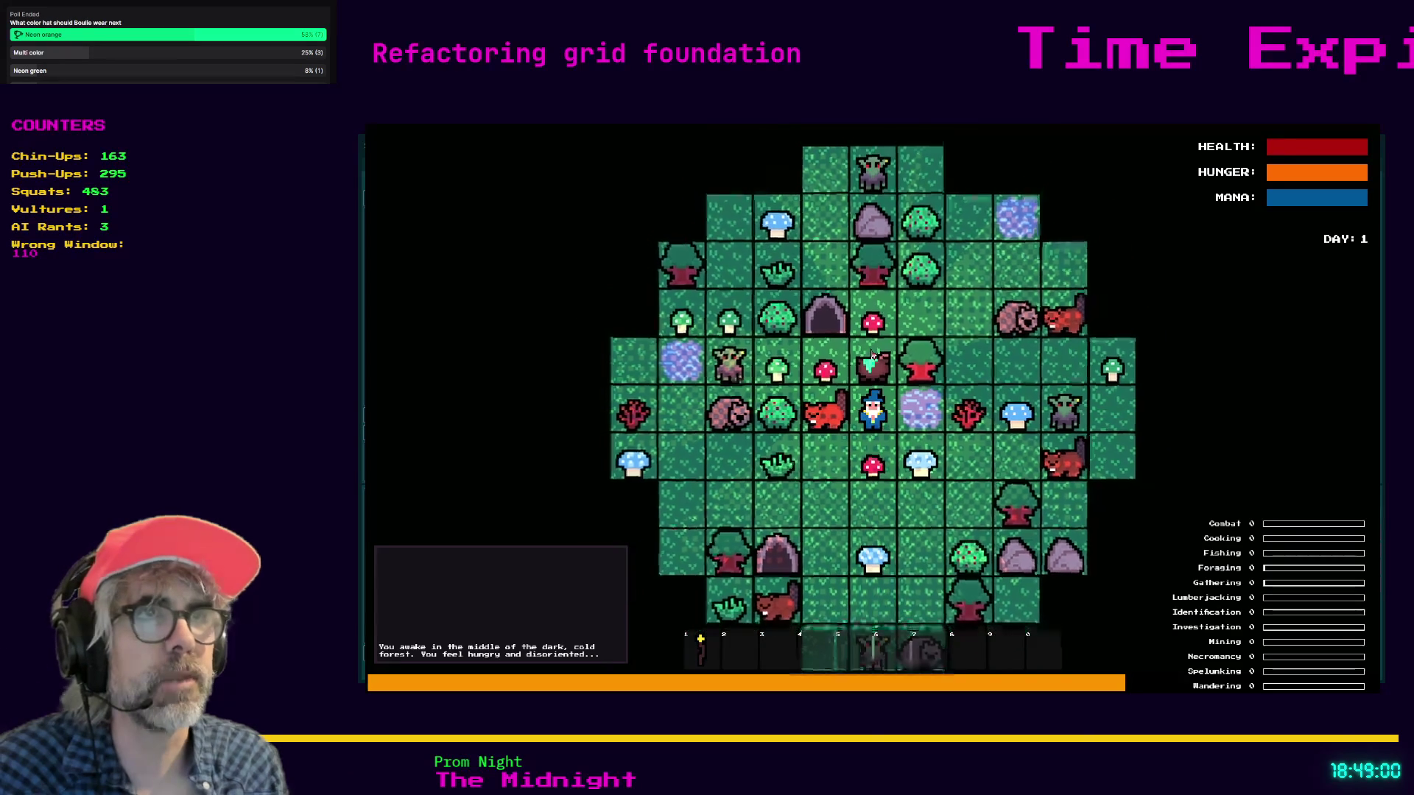
{"action": "scroll", "coordinate": [872, 355], "scroll_direction": "down", "scroll_amount": 2}
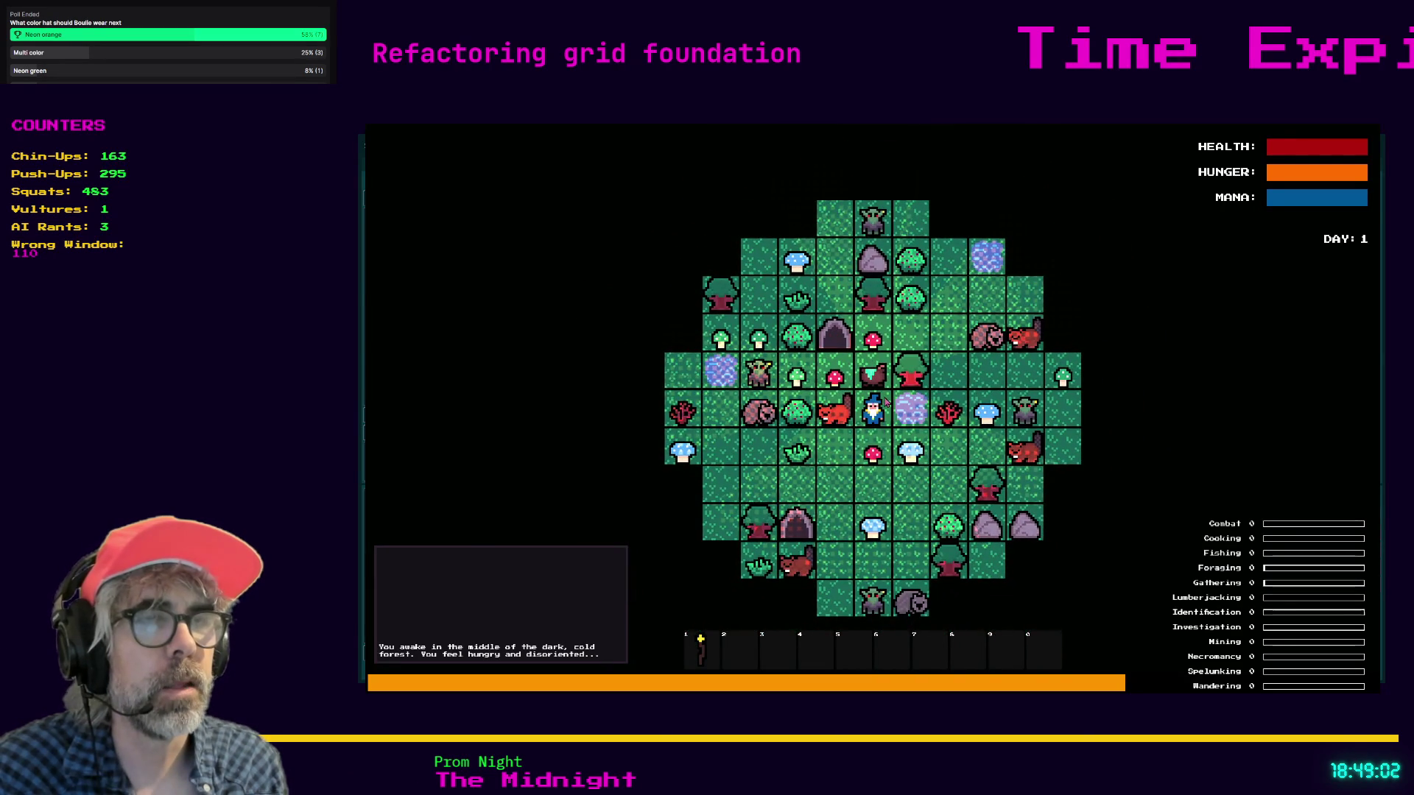
{"action": "key", "text": "F8"}
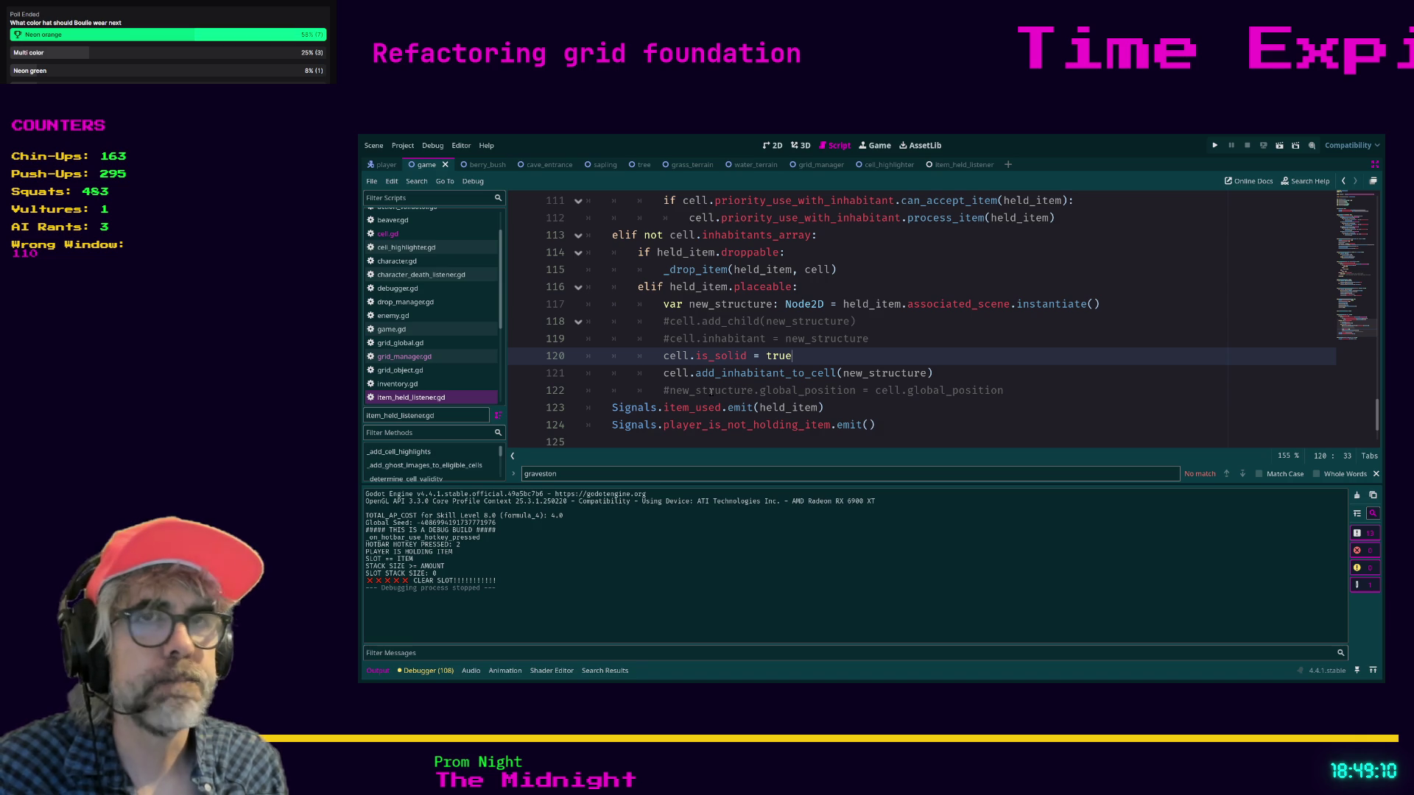
- Comment out _spawn_gravestone's add_child(new_gravestone) and global_position lines, then run and stop the game
{"action": "left_click", "coordinate": [612, 356]}
{"action": "left_click", "coordinate": [381, 356]}
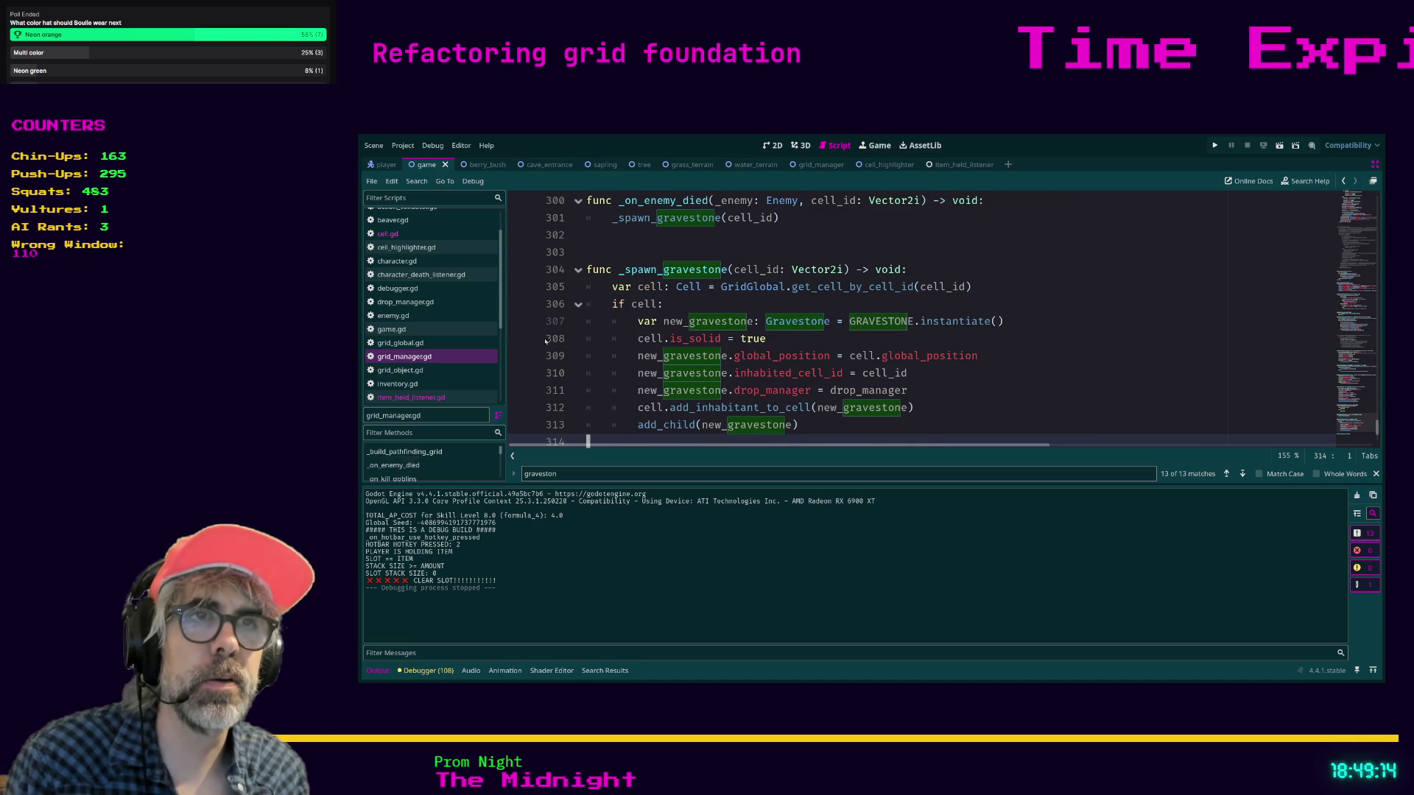
{"action": "scroll", "coordinate": [608, 338], "scroll_direction": "down", "scroll_amount": 4}
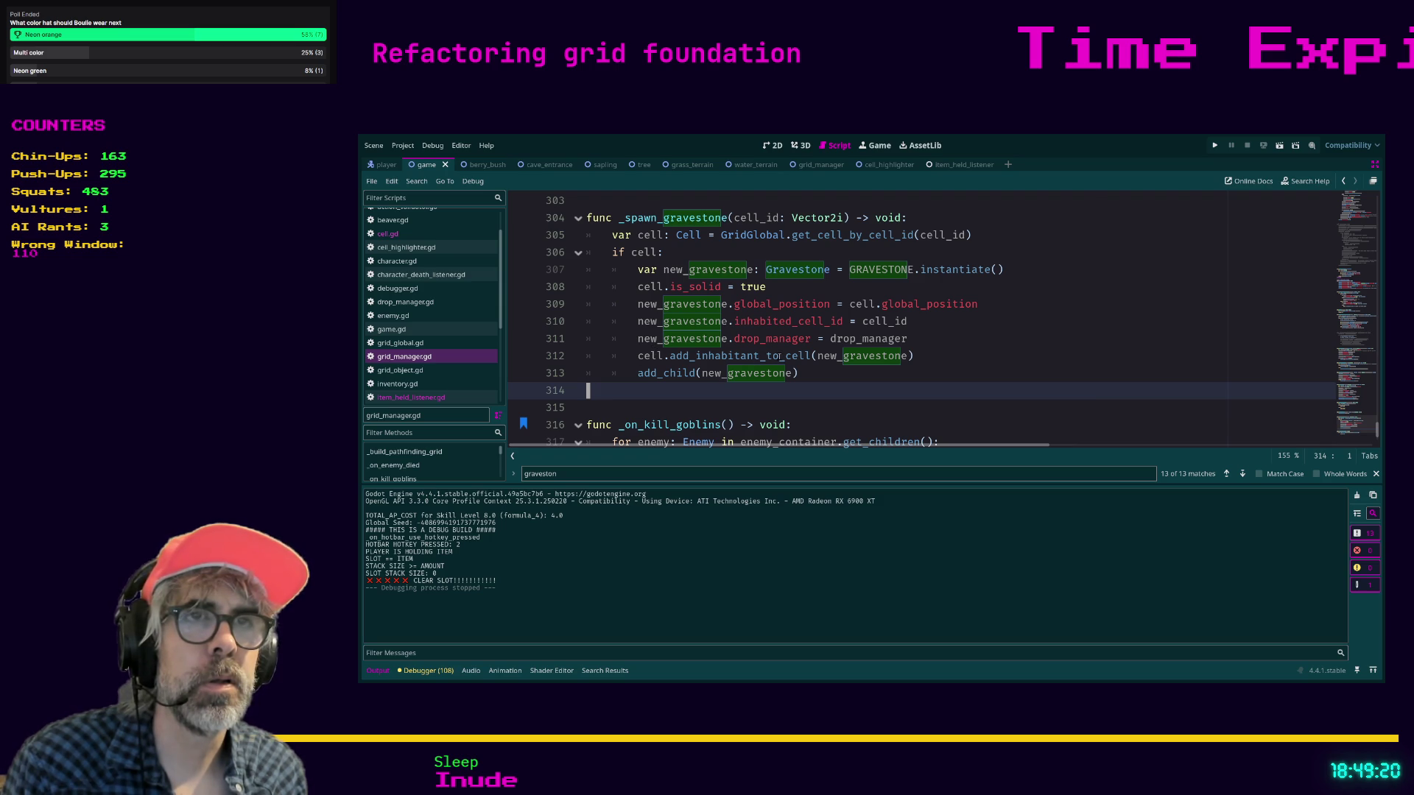
{"action": "left_click", "coordinate": [635, 374]}
{"action": "type", "text": "#"}
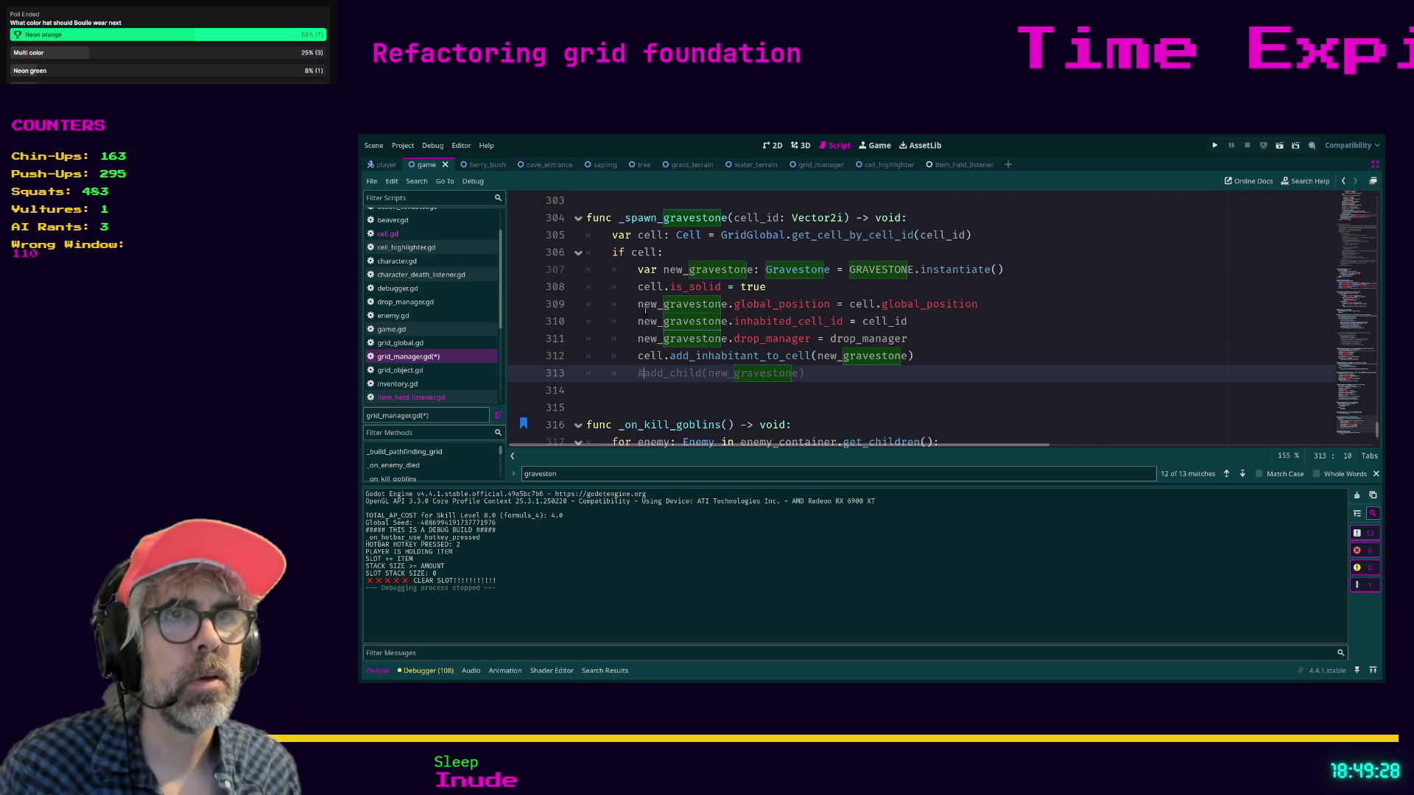
{"action": "left_click", "coordinate": [637, 304]}
{"action": "type", "text": "#"}
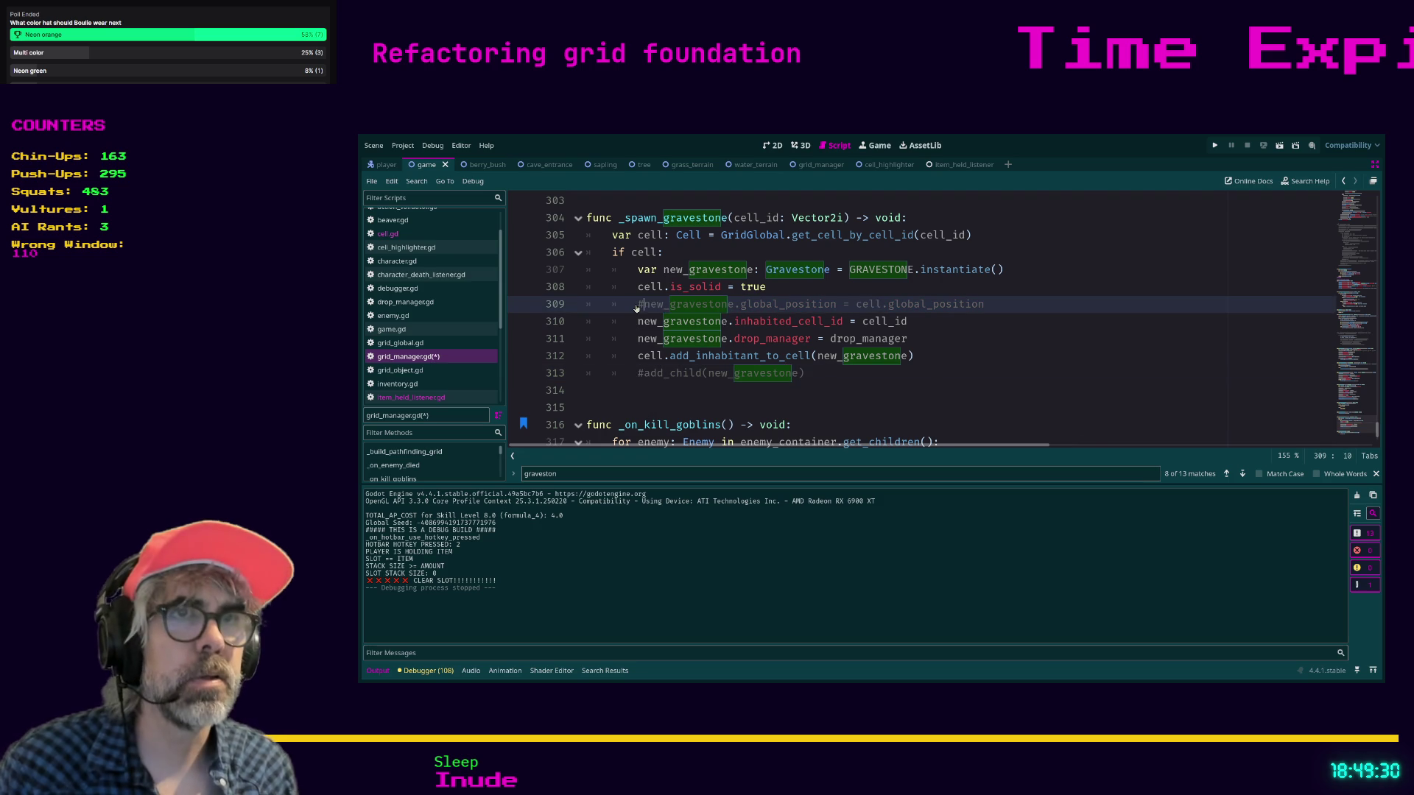
{"action": "left_click", "coordinate": [662, 404]}
{"action": "key", "text": "F5"}
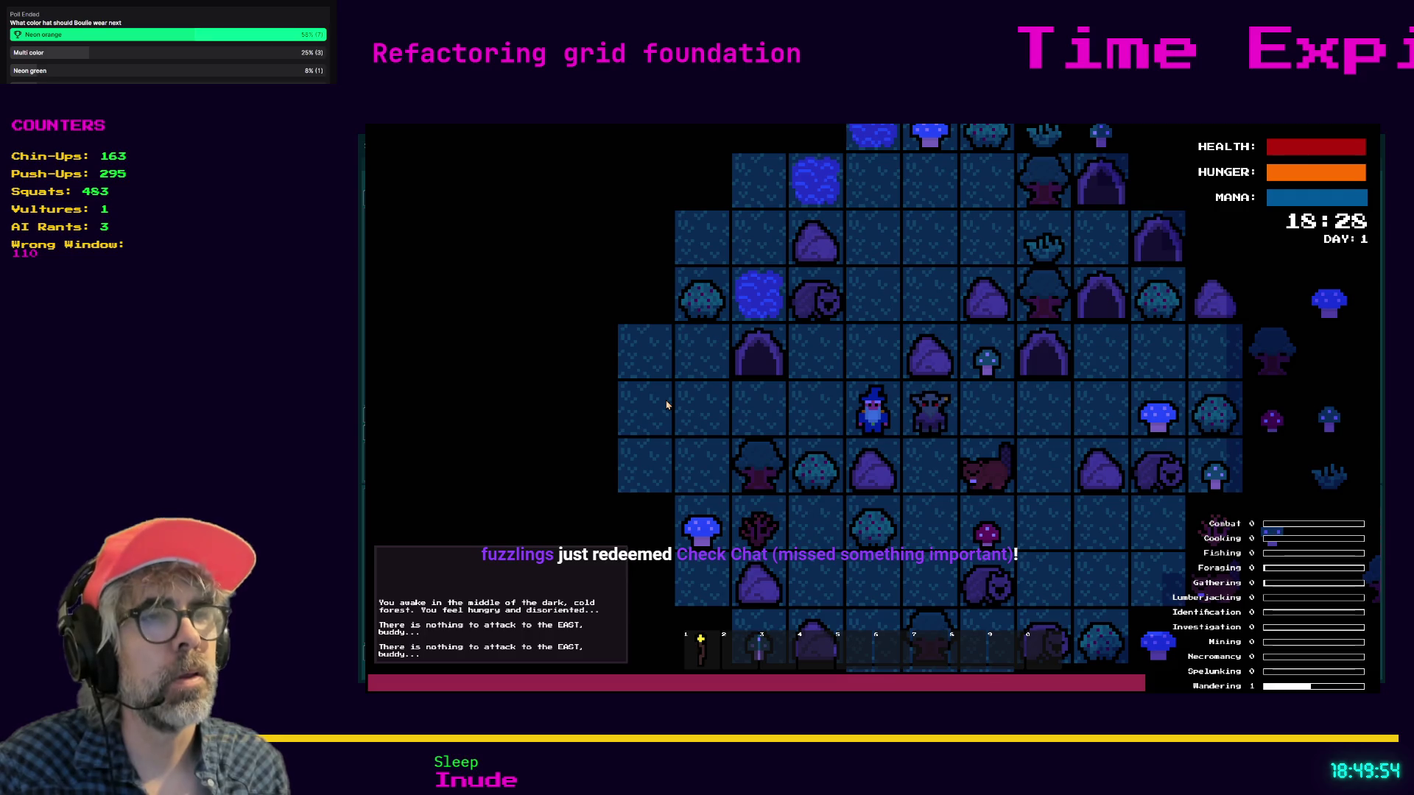
{"action": "key", "text": "F8"}
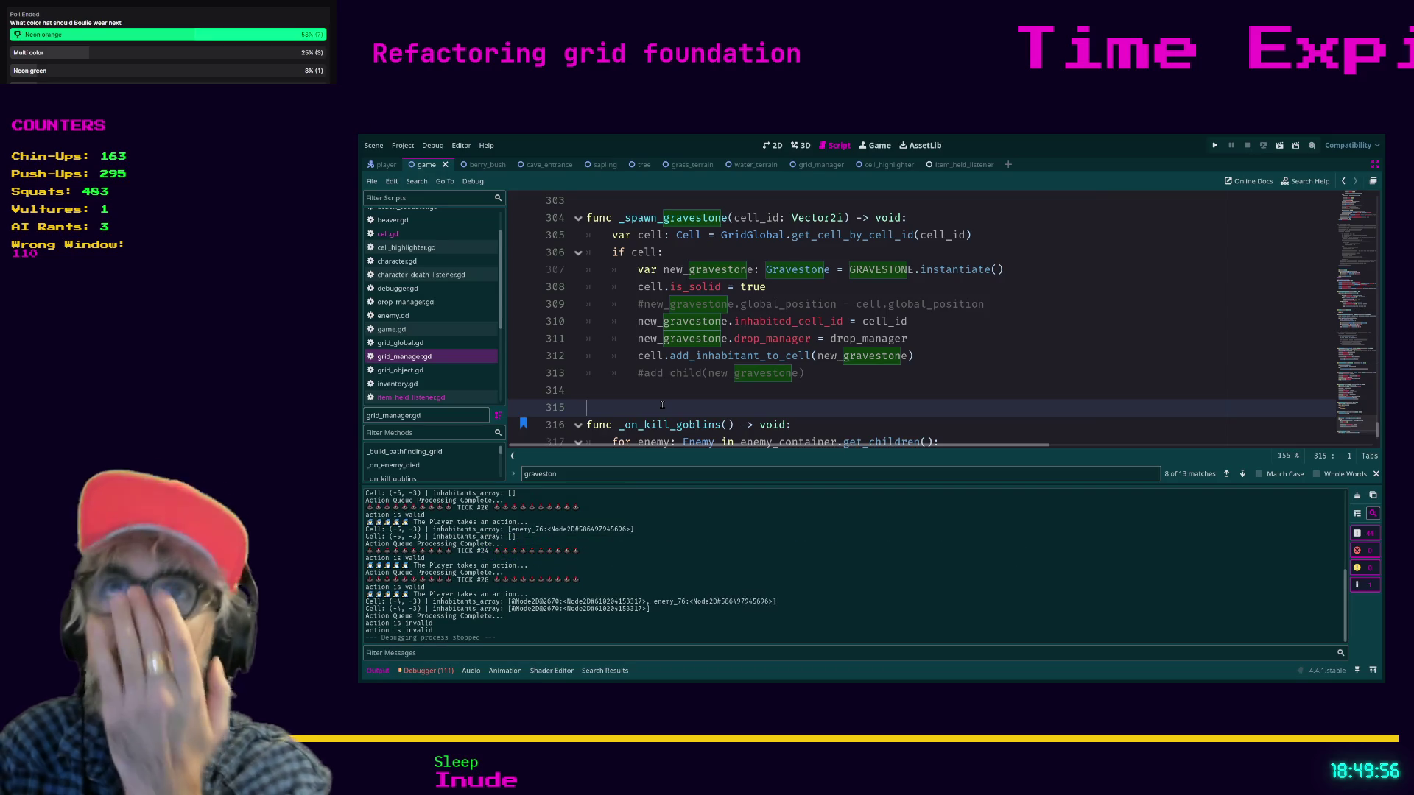
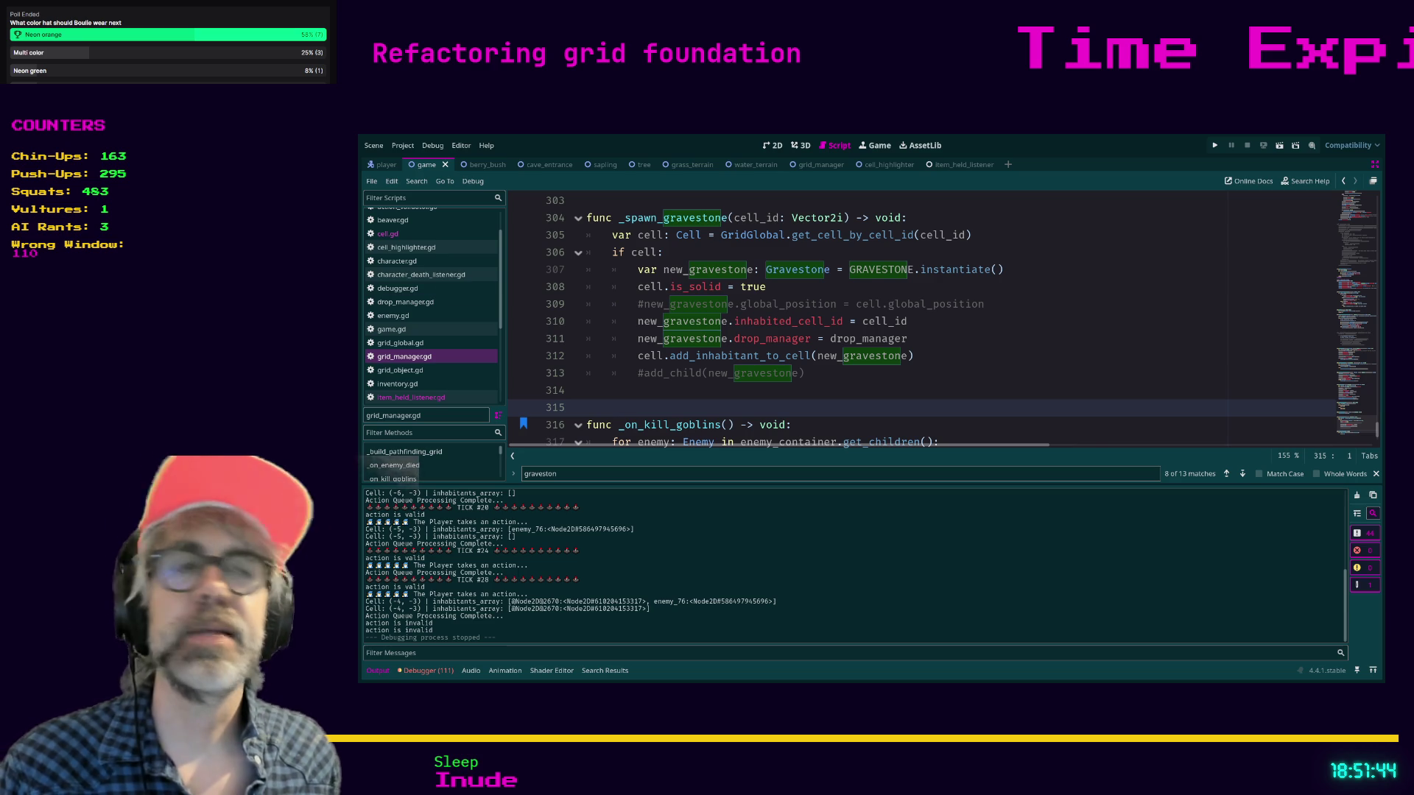
- Save the gravestone-spawning code in grid_manager.gd at line 312 and launch the game
{"action": "left_click", "coordinate": [963, 352]}
{"action": "key", "text": "ctrl+s"}
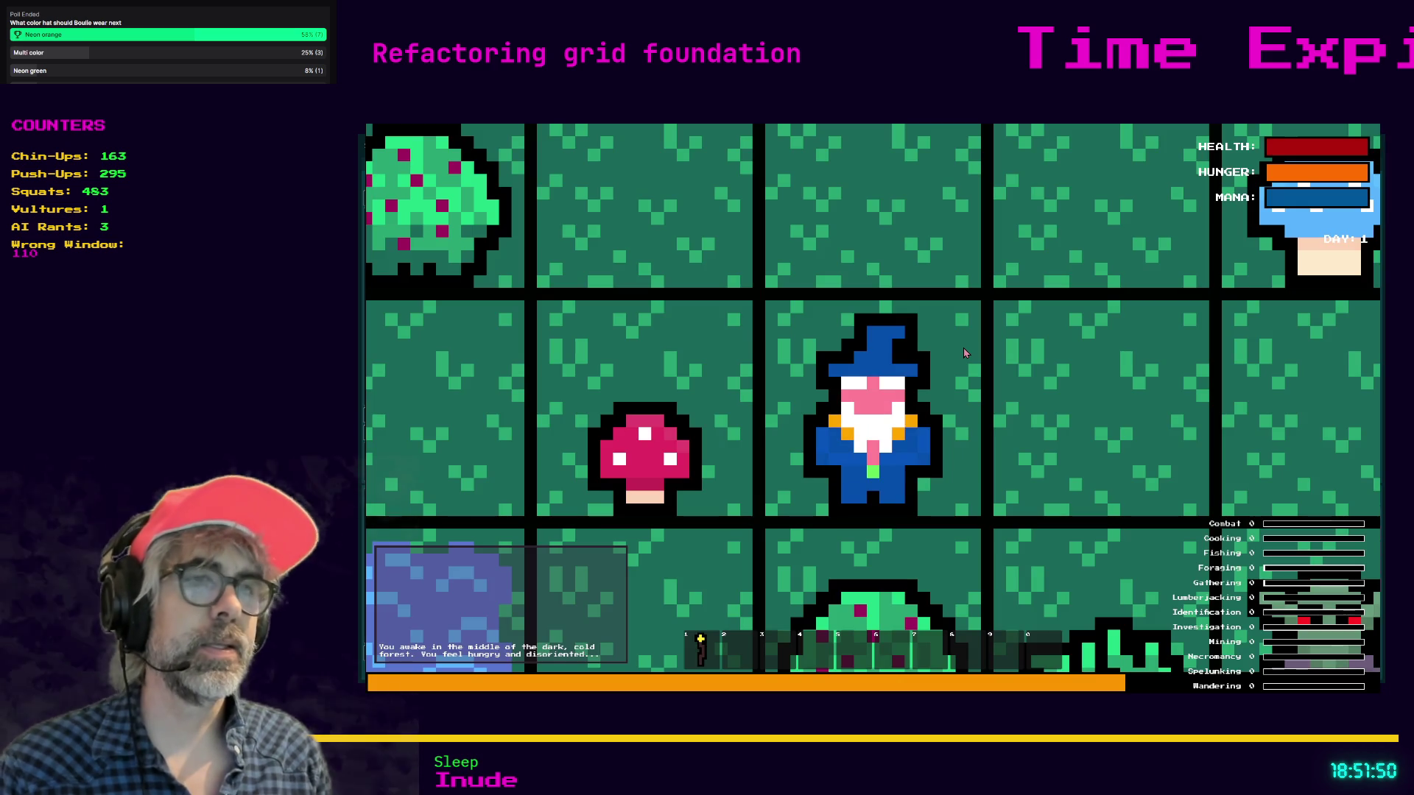
- Attack the goblins east and north of the wizard until they are obliterated
{"action": "scroll", "coordinate": [963, 352], "scroll_direction": "down", "scroll_amount": 1}
{"action": "scroll", "coordinate": [963, 353], "scroll_direction": "down", "scroll_amount": 2}
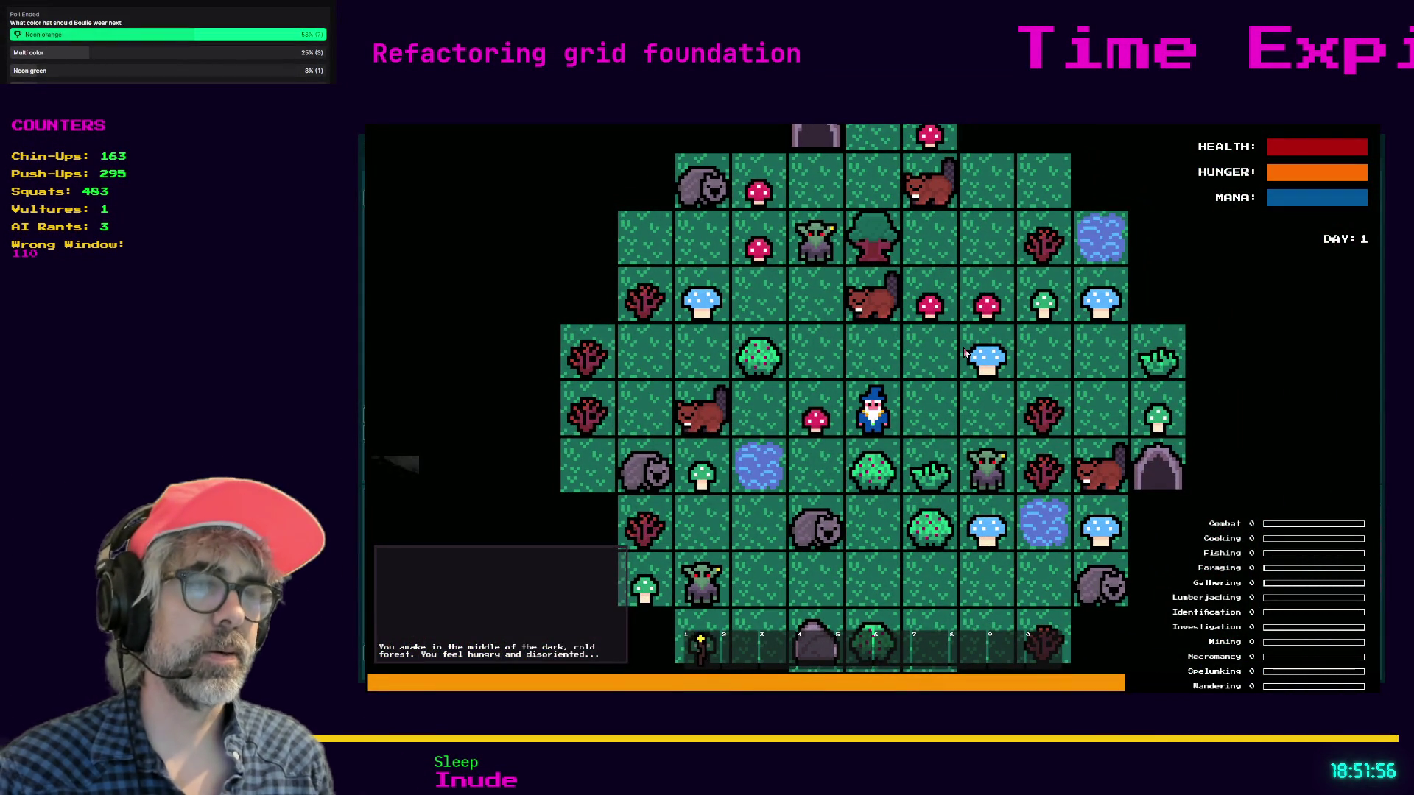
{"action": "scroll", "coordinate": [964, 353], "scroll_direction": "up", "scroll_amount": 1}
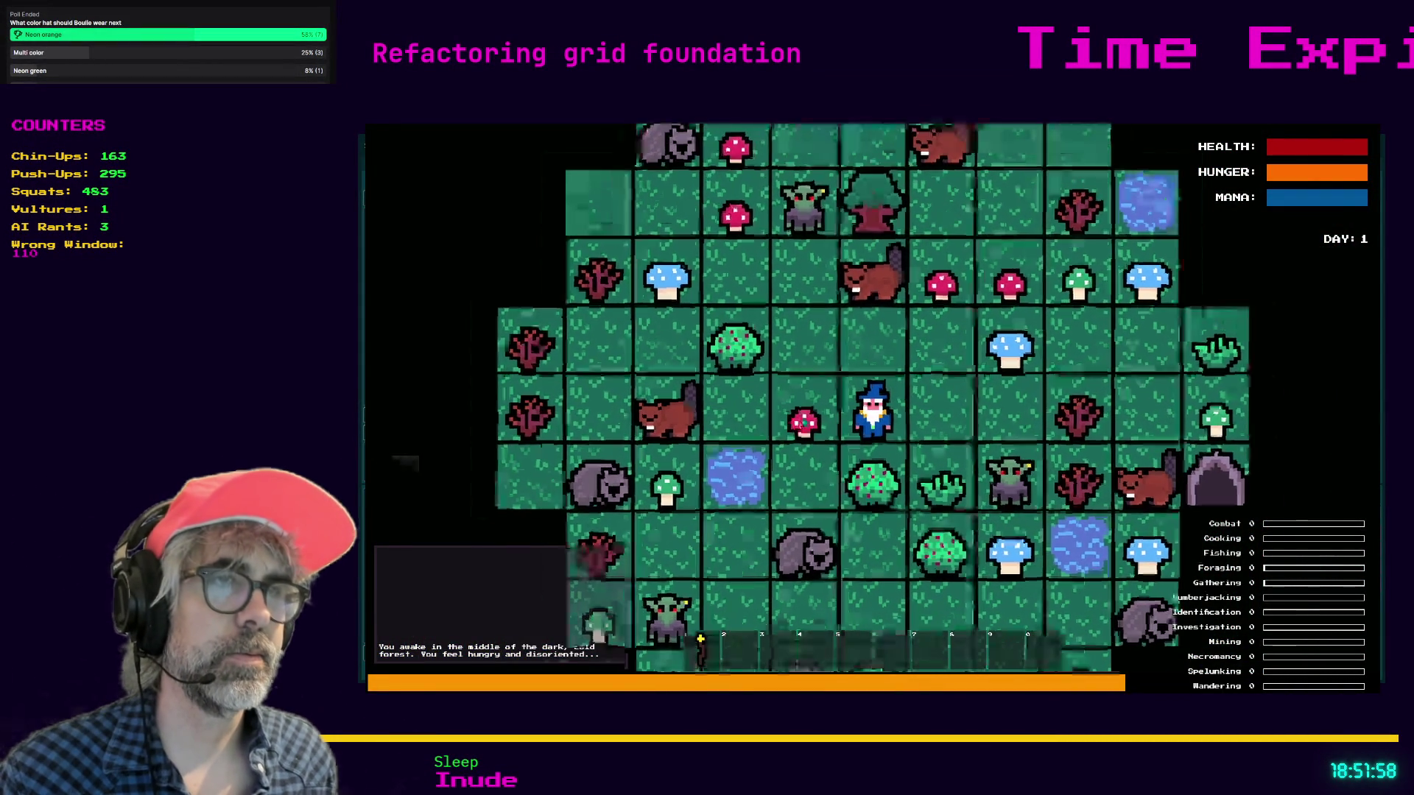
{"action": "scroll", "coordinate": [805, 422], "scroll_direction": "up", "scroll_amount": 2}
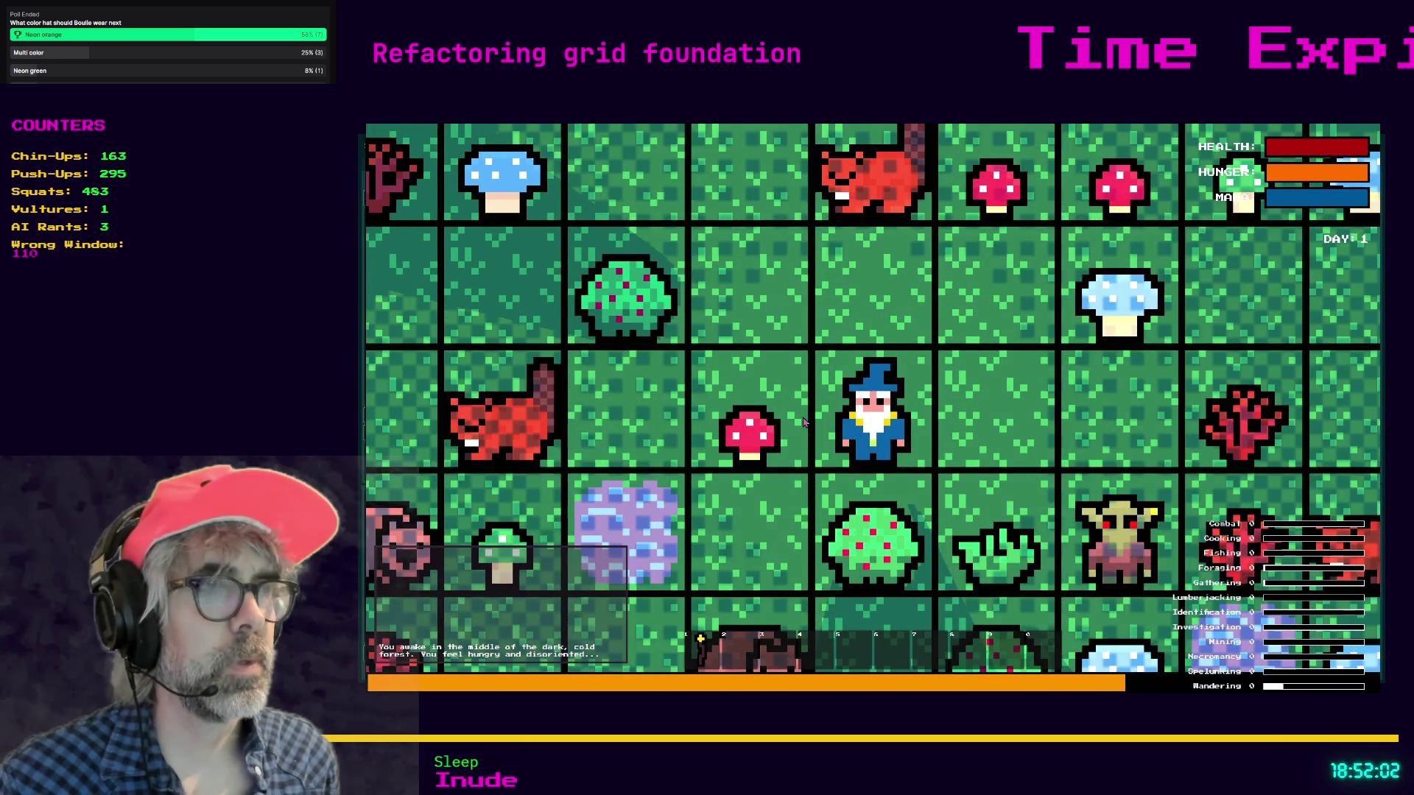
{"action": "key", "text": "Right"}
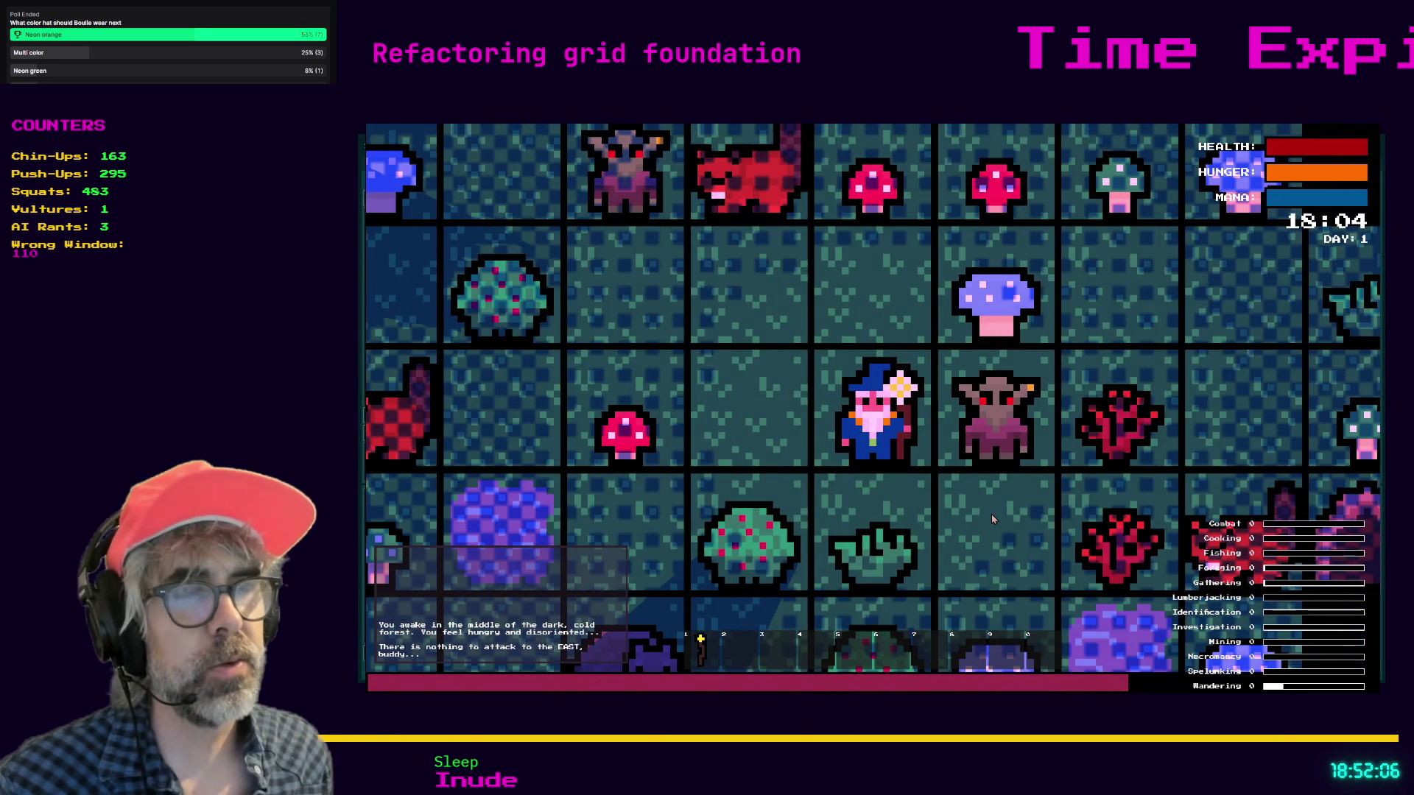
{"action": "key", "text": "Right"}
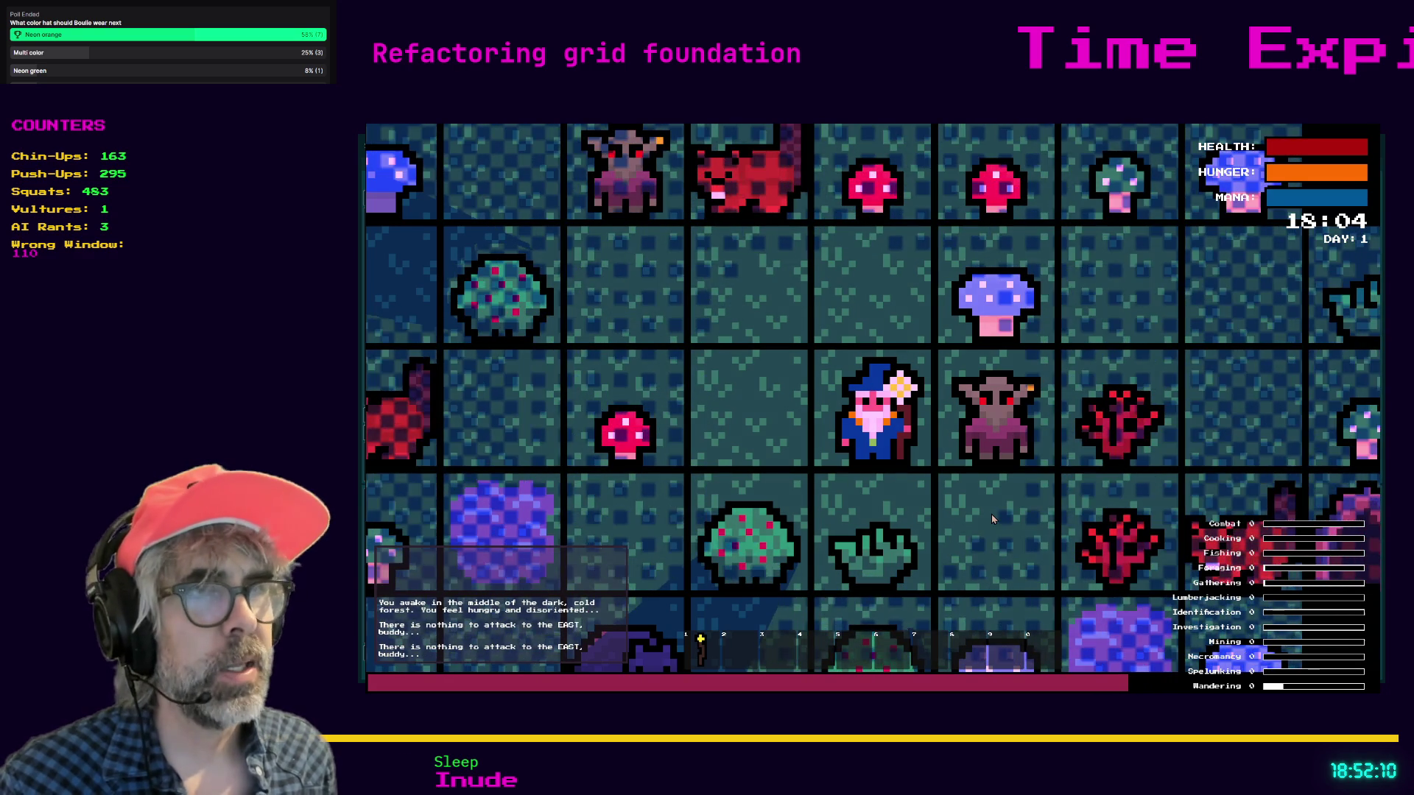
{"action": "key", "text": "Left"}
{"action": "key", "text": "Left"}
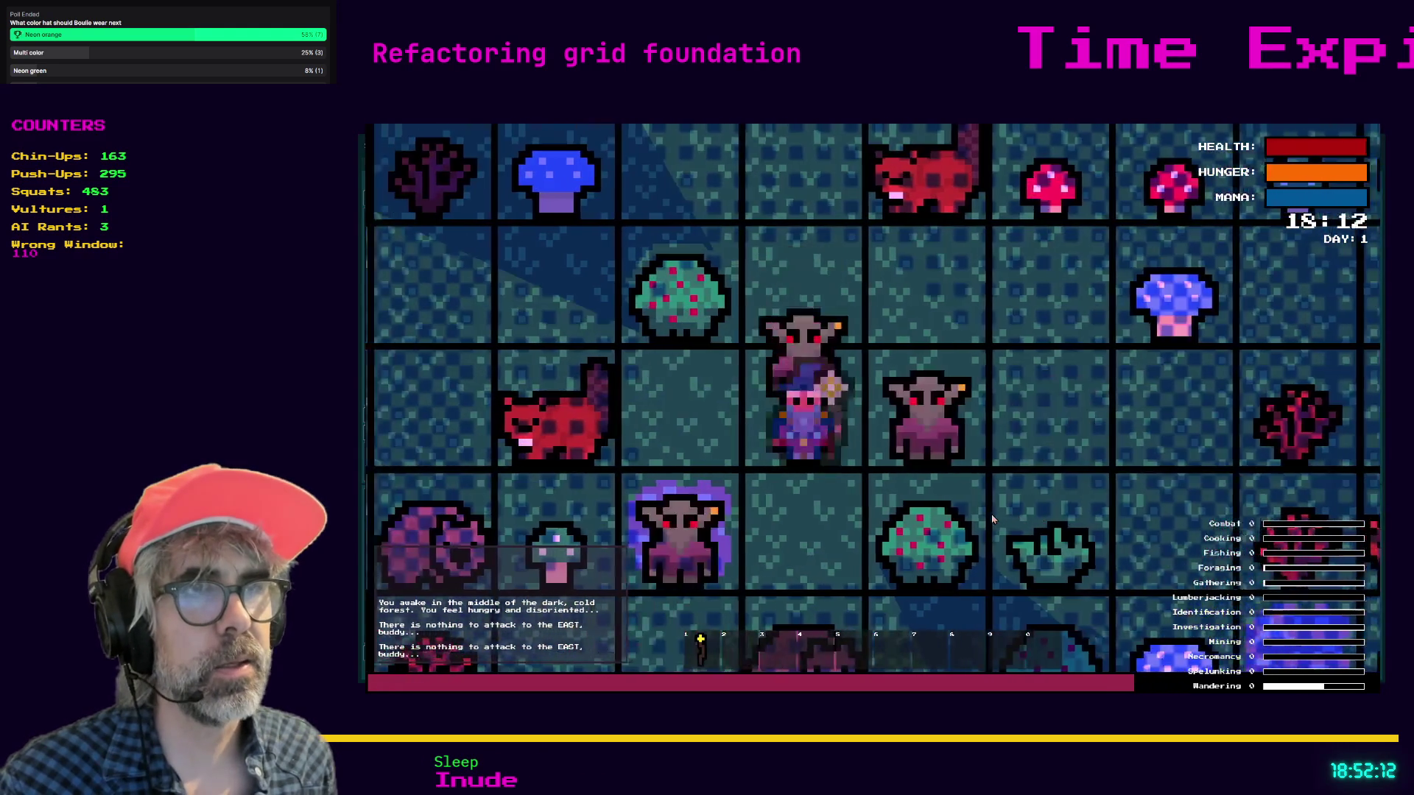
{"action": "key", "text": "Right"}
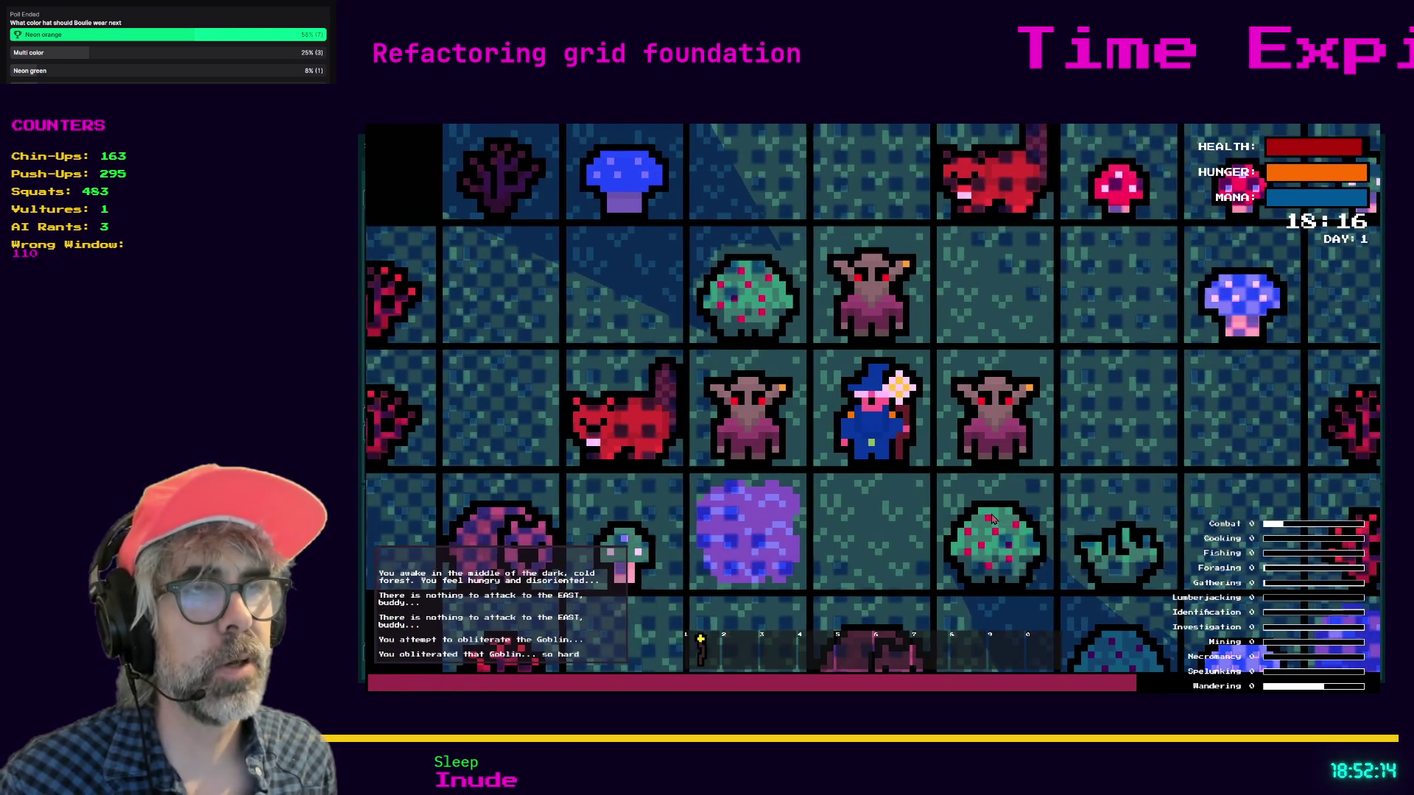
{"action": "key", "text": "Up"}
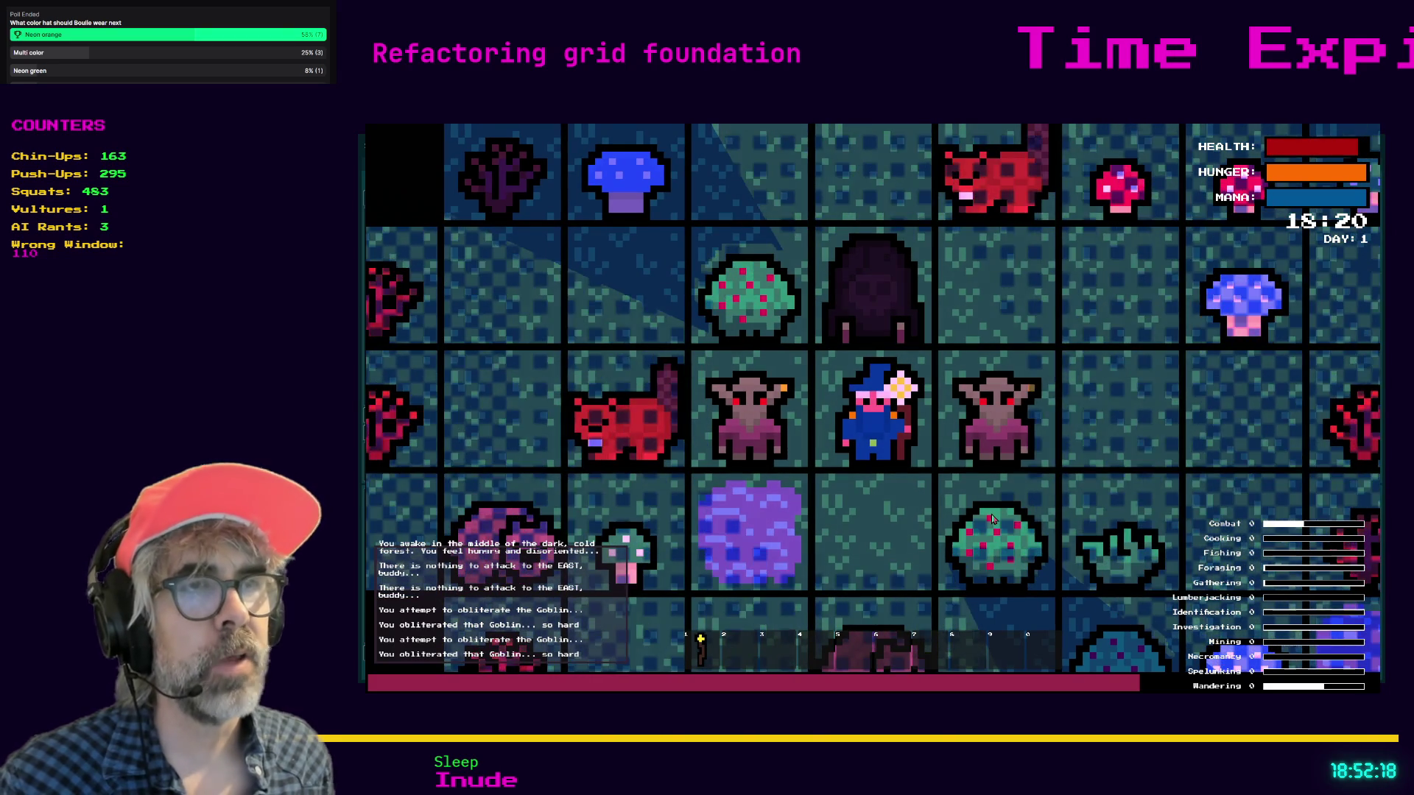
{"action": "scroll", "coordinate": [880, 493], "scroll_direction": "up", "scroll_amount": 2}
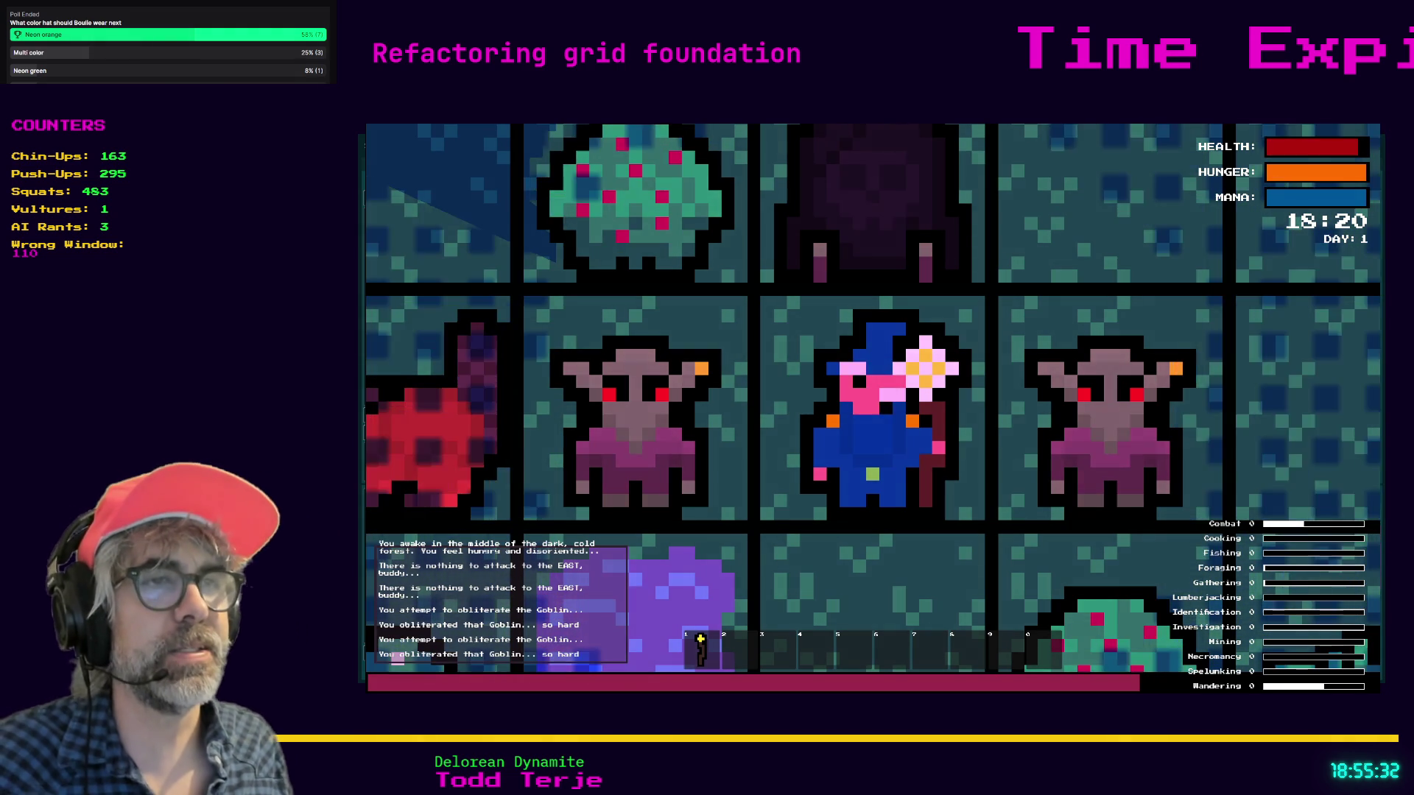
- Hit the gravestone north of the wizard twice to remove it, then stop the game with F8
{"action": "scroll", "coordinate": [852, 324], "scroll_direction": "down", "scroll_amount": 3}
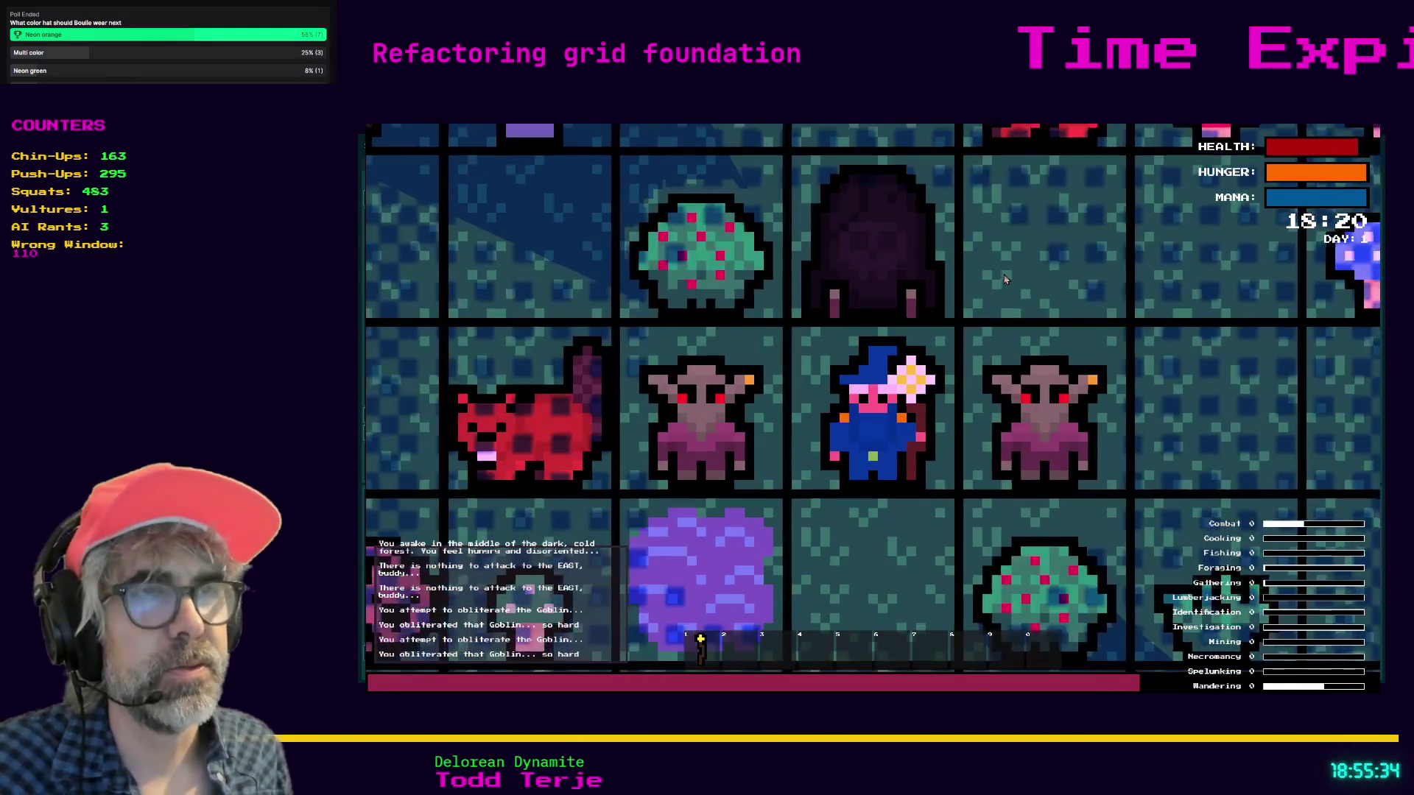
{"action": "key", "text": "Up"}
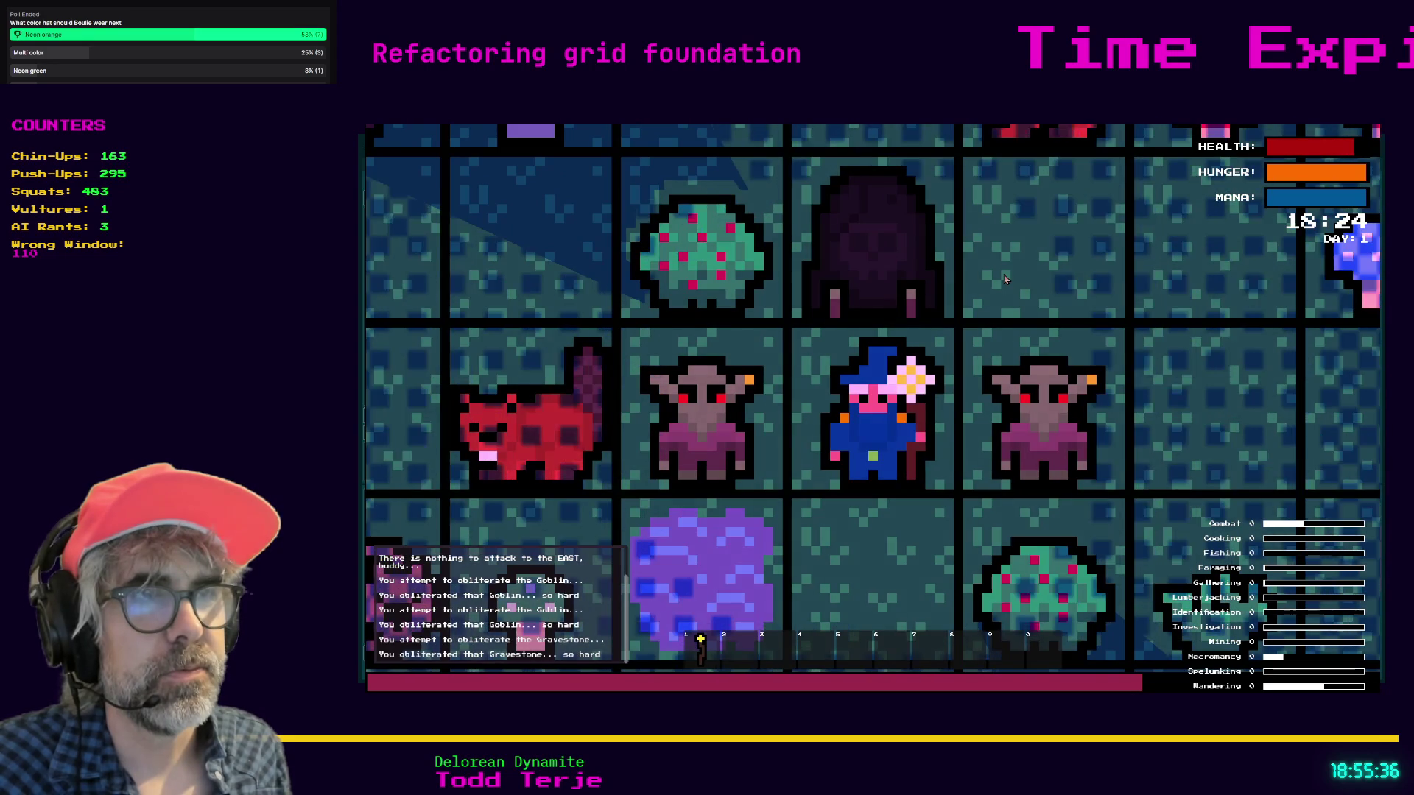
{"action": "key", "text": "Up"}
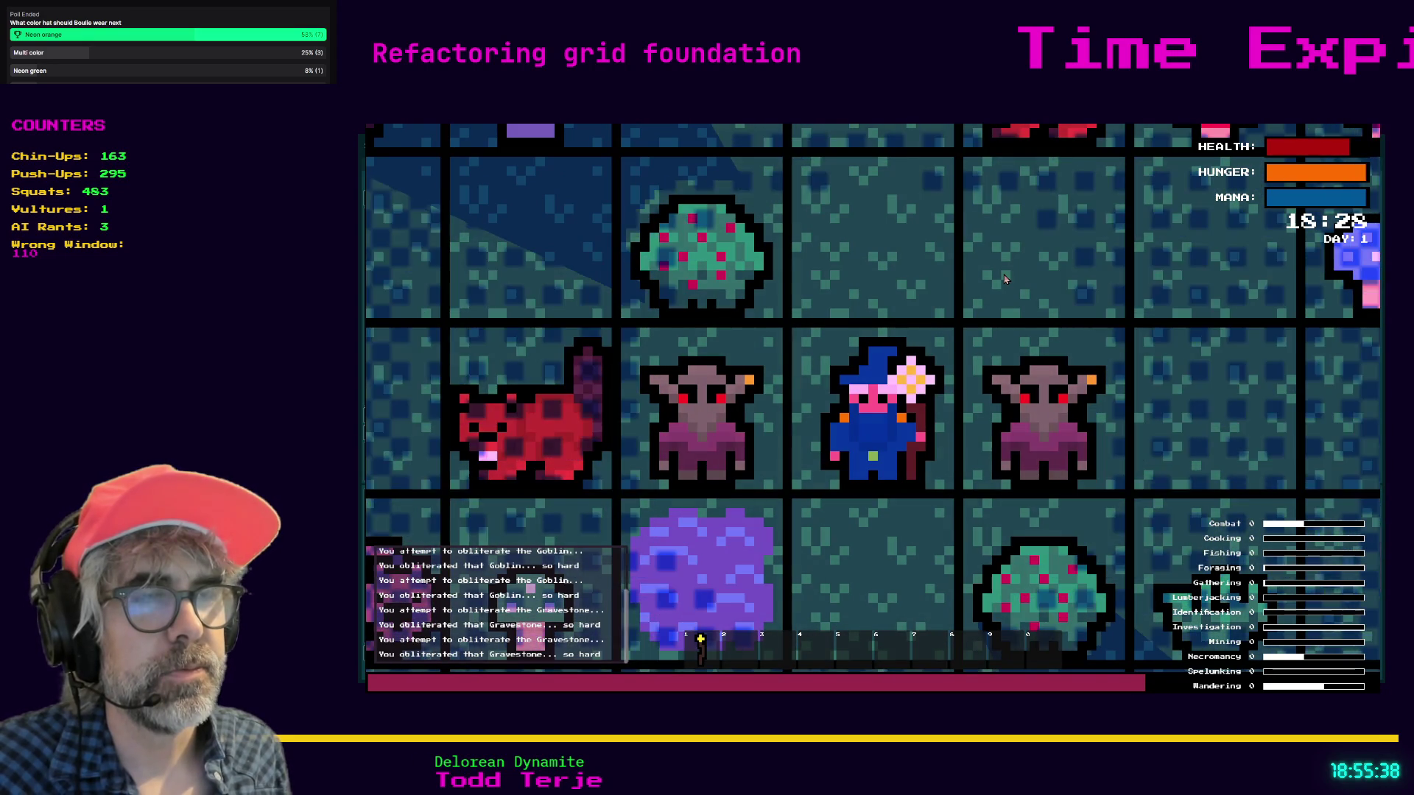
{"action": "key", "text": "F8"}
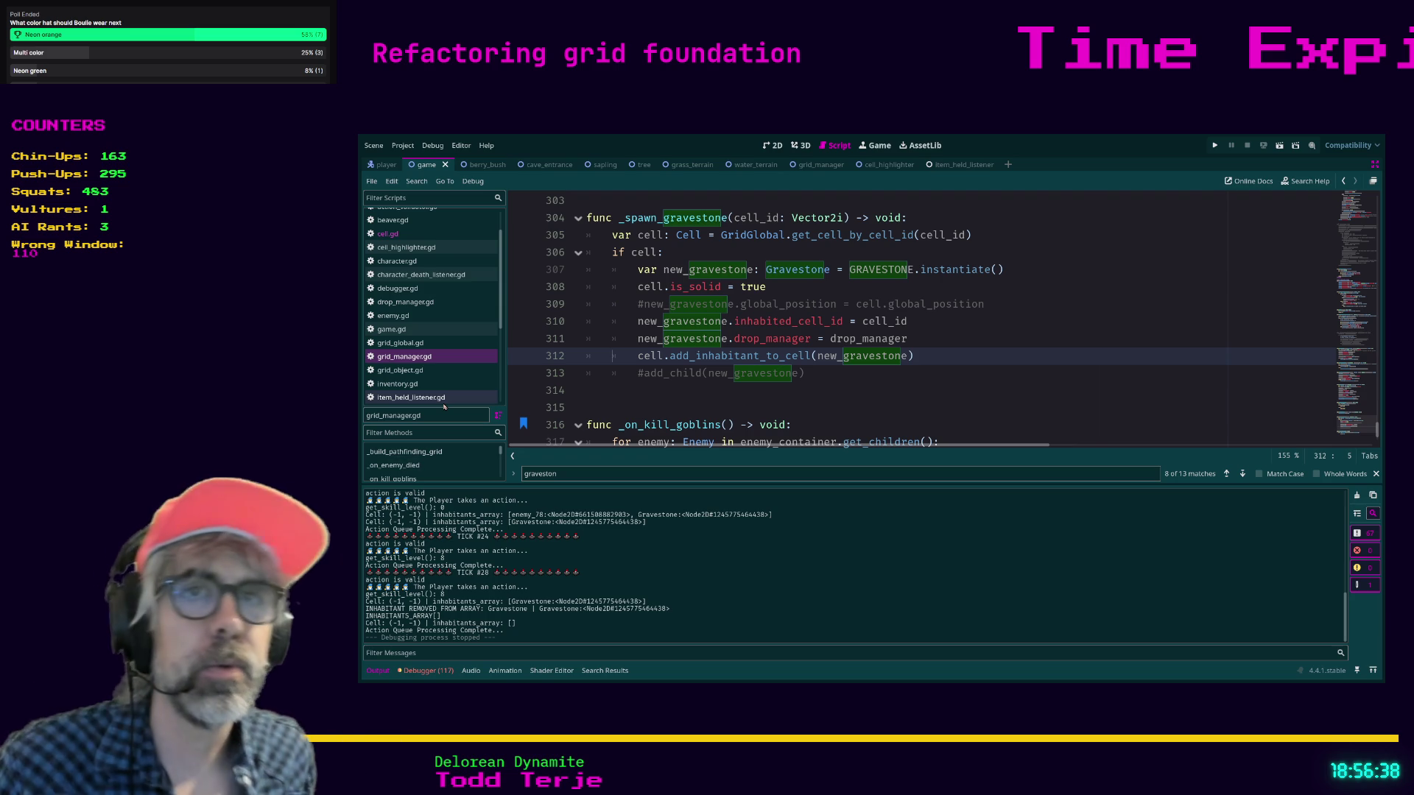
- In cell.gd, comment out line 86's global_position assignment, then save and relaunch the game
{"action": "left_click", "coordinate": [447, 359]}
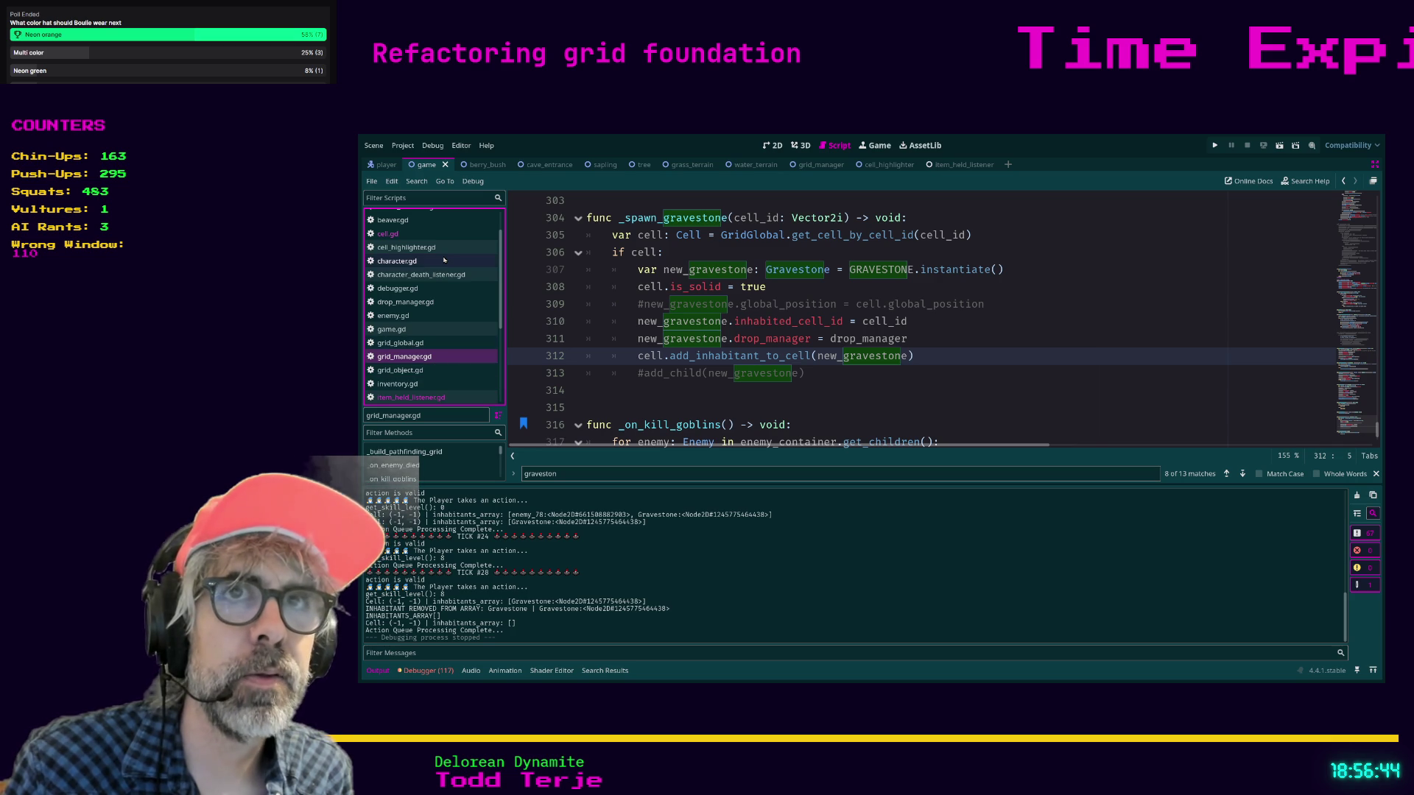
{"action": "left_click", "coordinate": [416, 343]}
{"action": "left_click", "coordinate": [425, 359]}
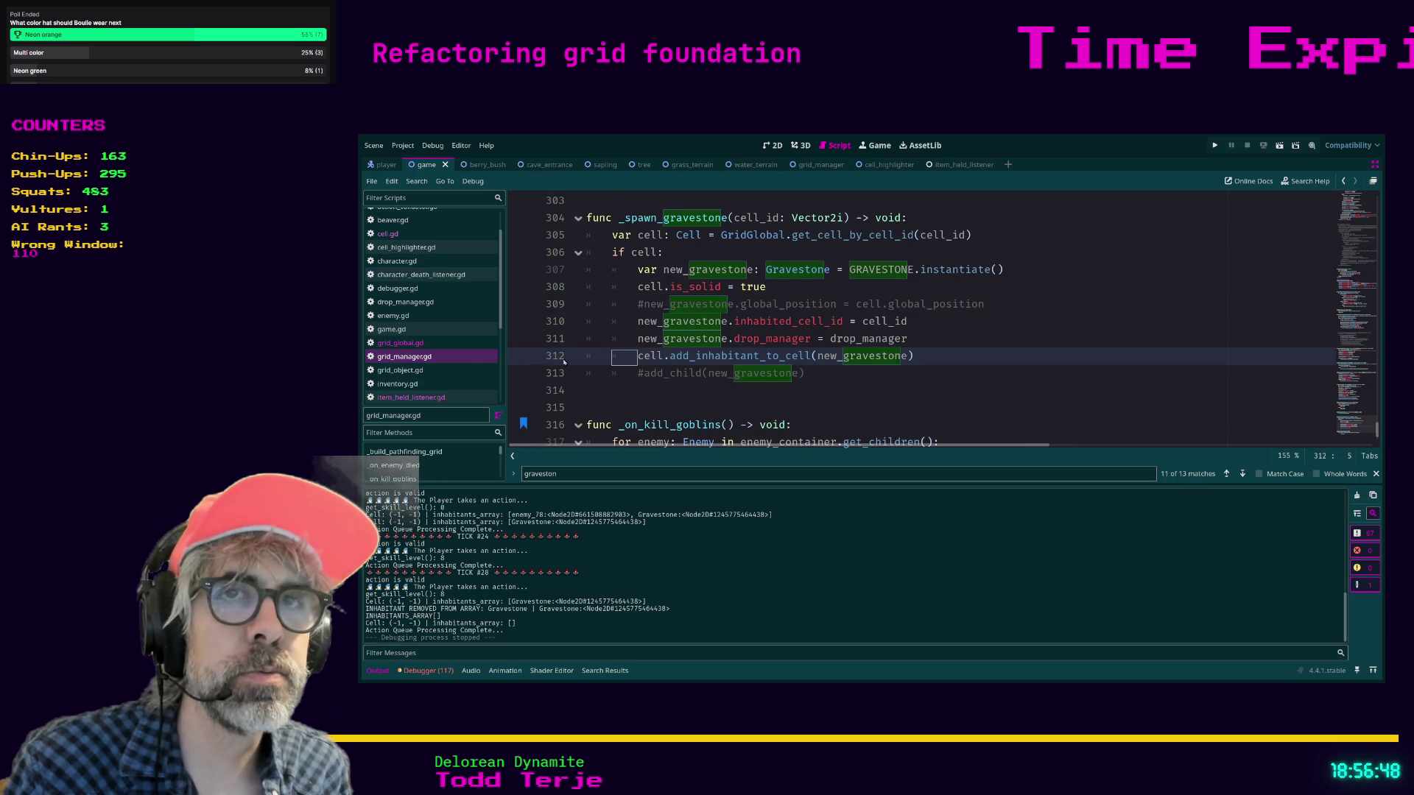
{"action": "left_click", "coordinate": [435, 236]}
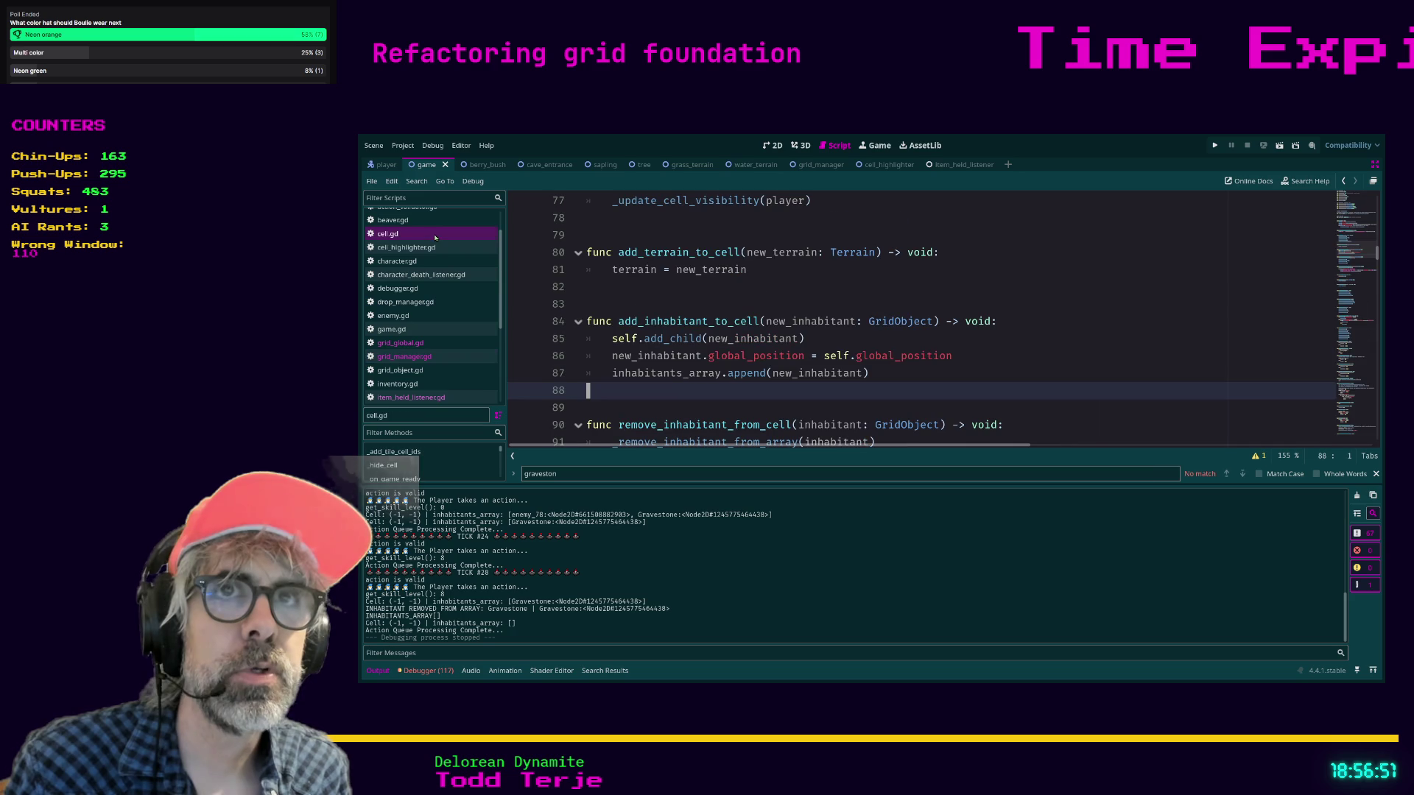
{"action": "left_click", "coordinate": [603, 360]}
{"action": "key", "text": "ctrl+k"}
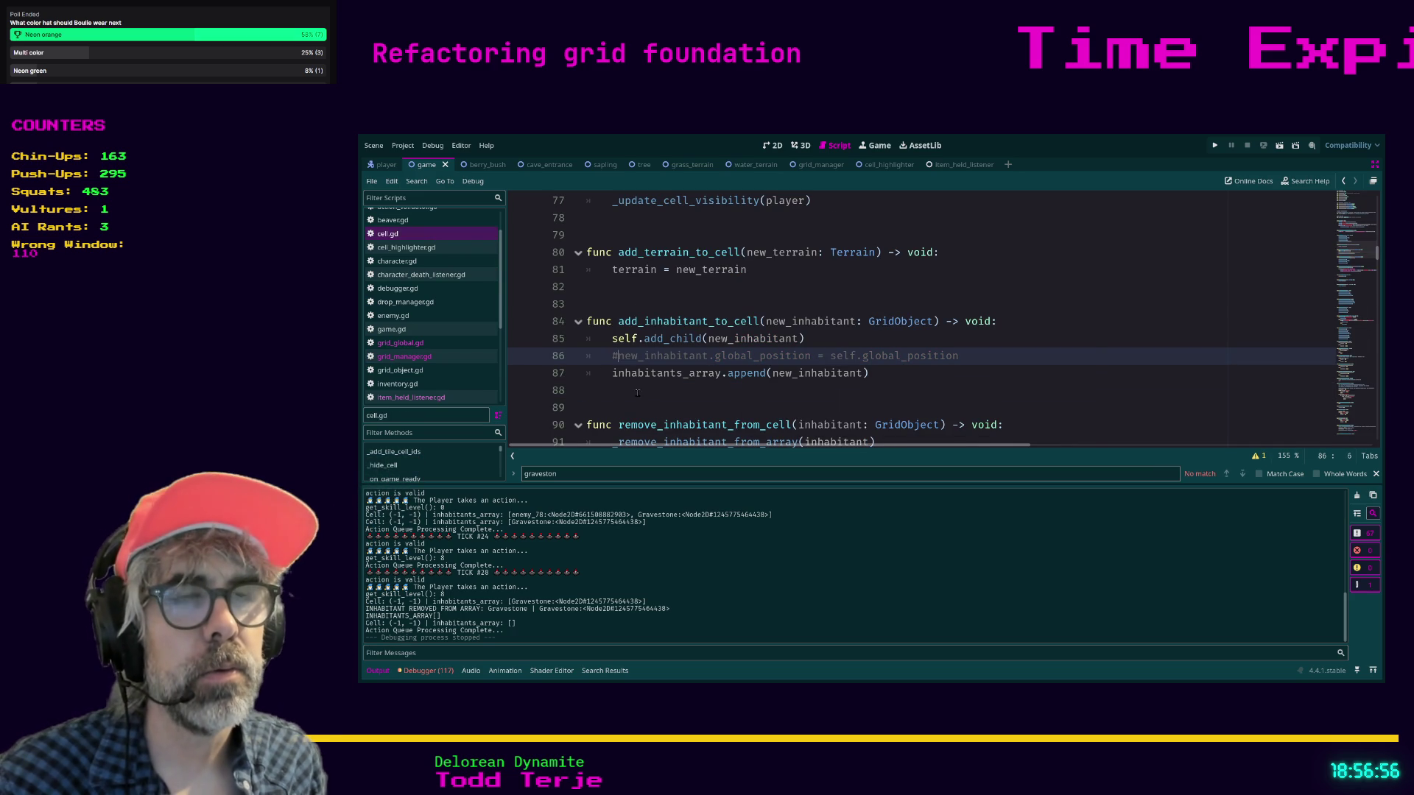
{"action": "key", "text": "ctrl+s"}
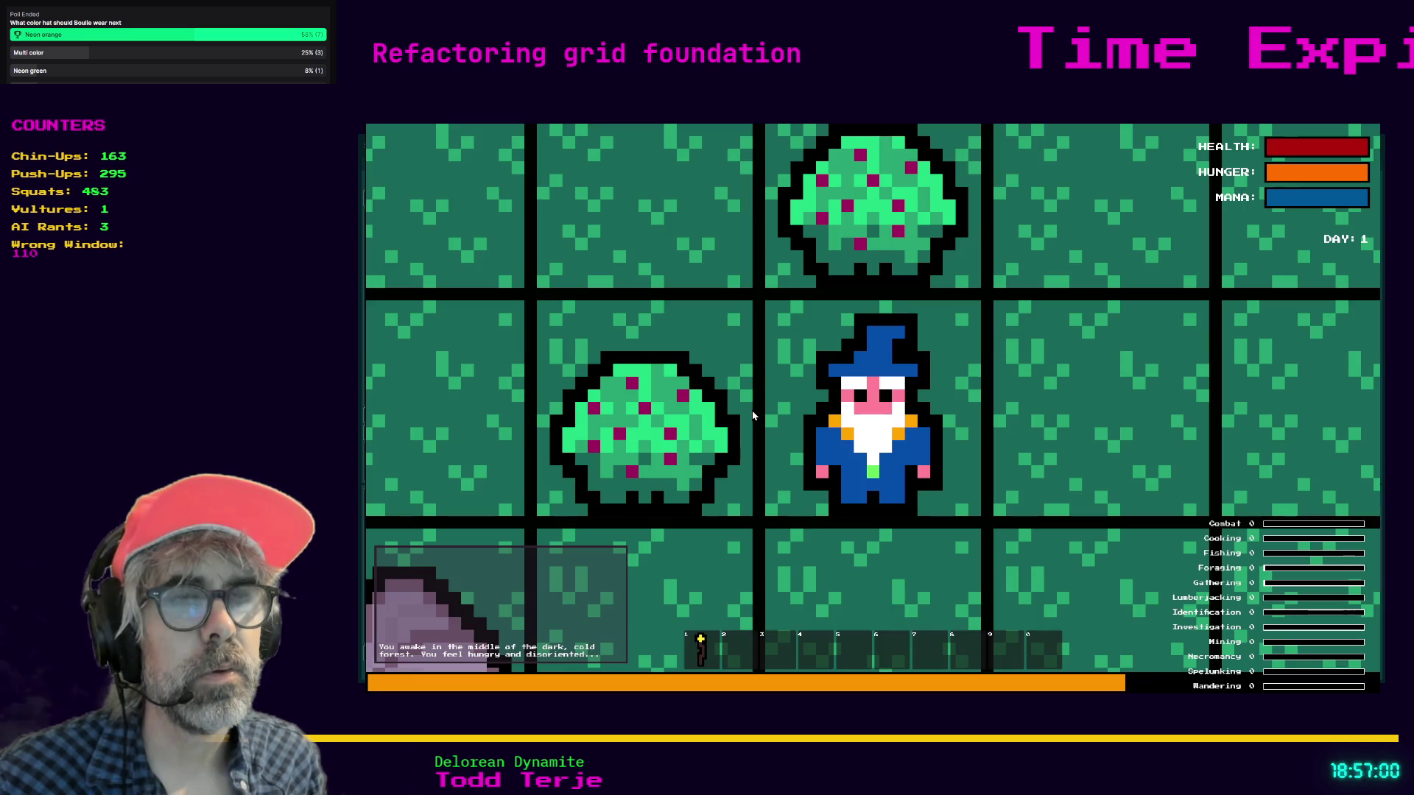
- Craft a Camp Fire and place it to the right of the wizard
{"action": "key", "text": "c"}
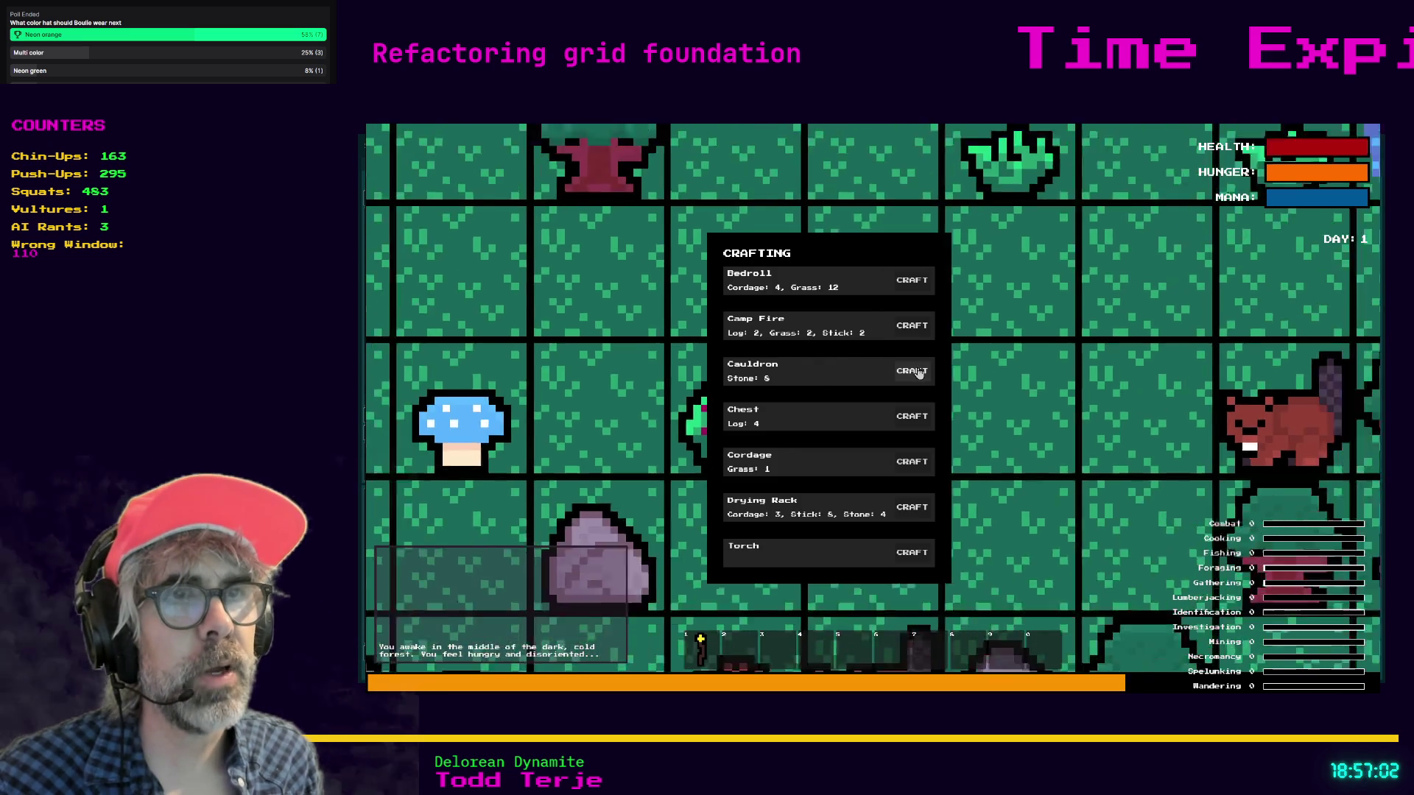
{"action": "left_click", "coordinate": [911, 325]}
{"action": "key", "text": "c"}
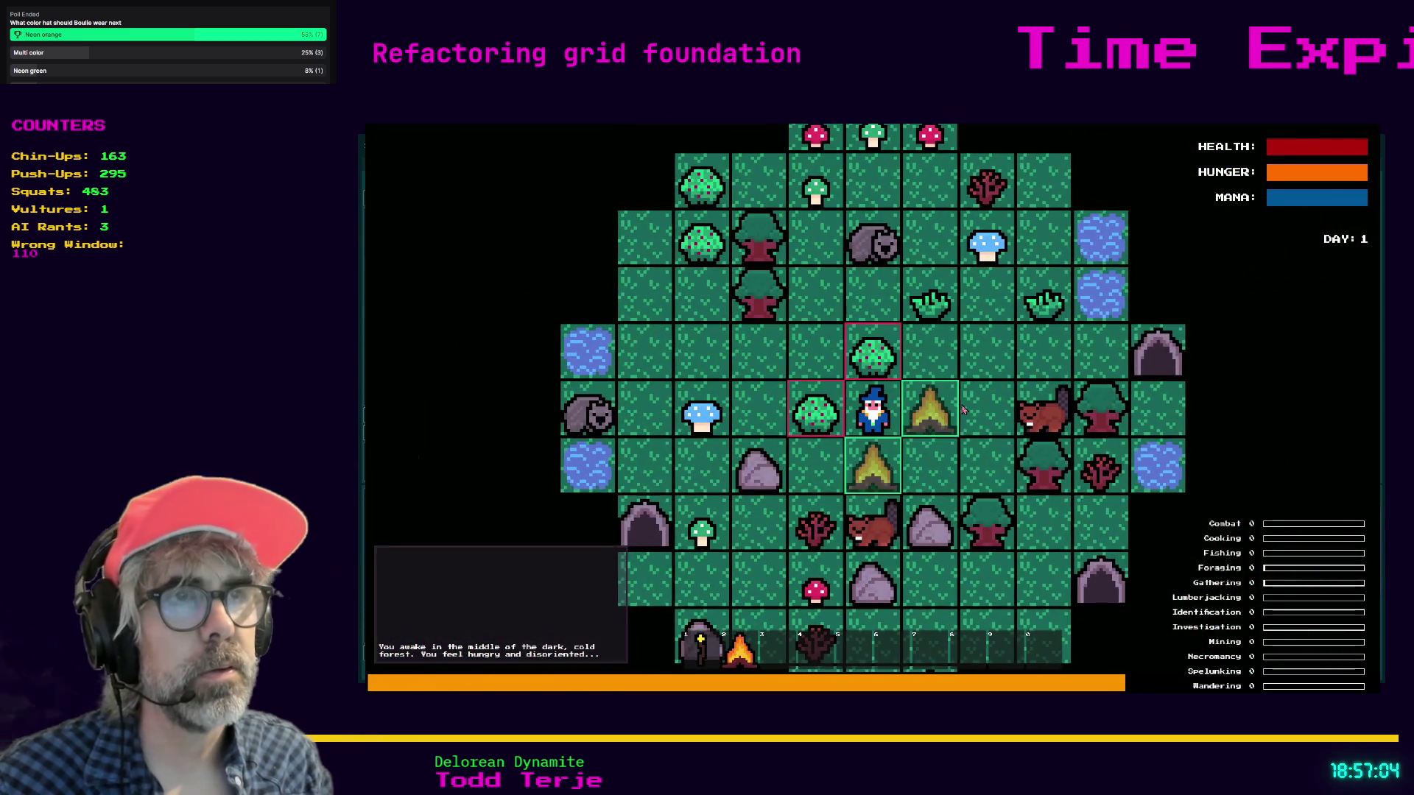
{"action": "left_click", "coordinate": [957, 408]}
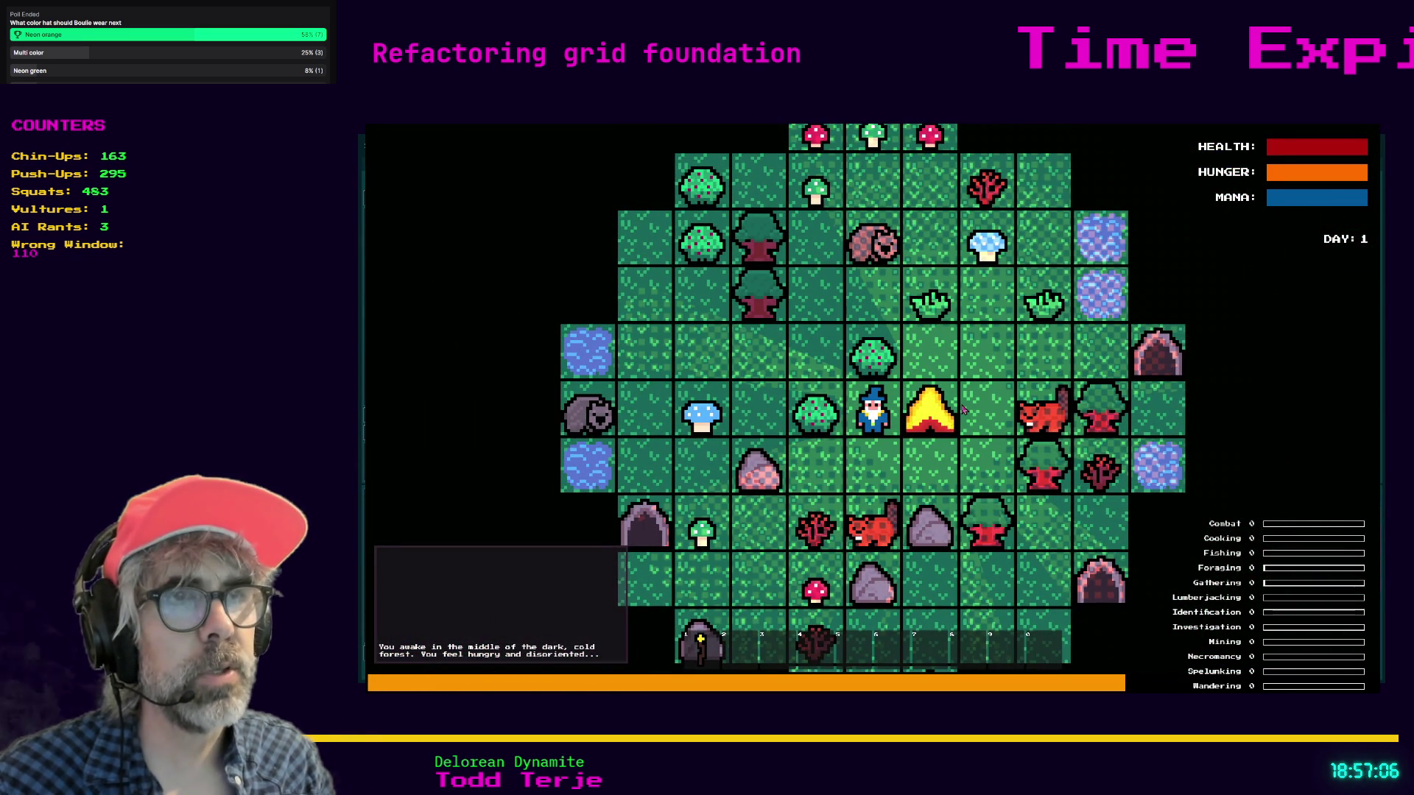
- Walk the wizard down, right and up to the goblins and attack them until one dies
{"action": "key", "text": "s"}
{"action": "key", "text": "d"}
{"action": "key", "text": "d"}
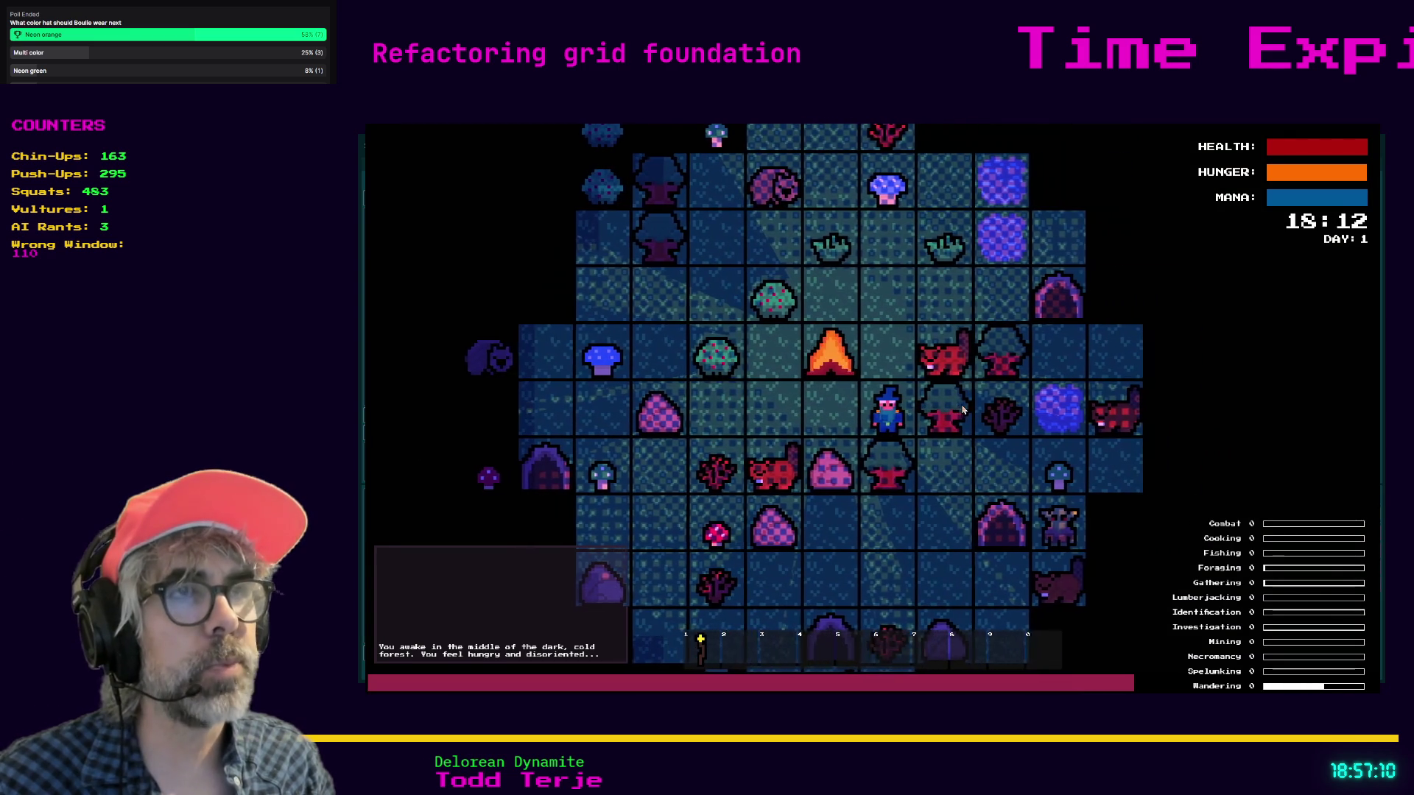
{"action": "key", "text": "w"}
{"action": "key", "text": "w"}
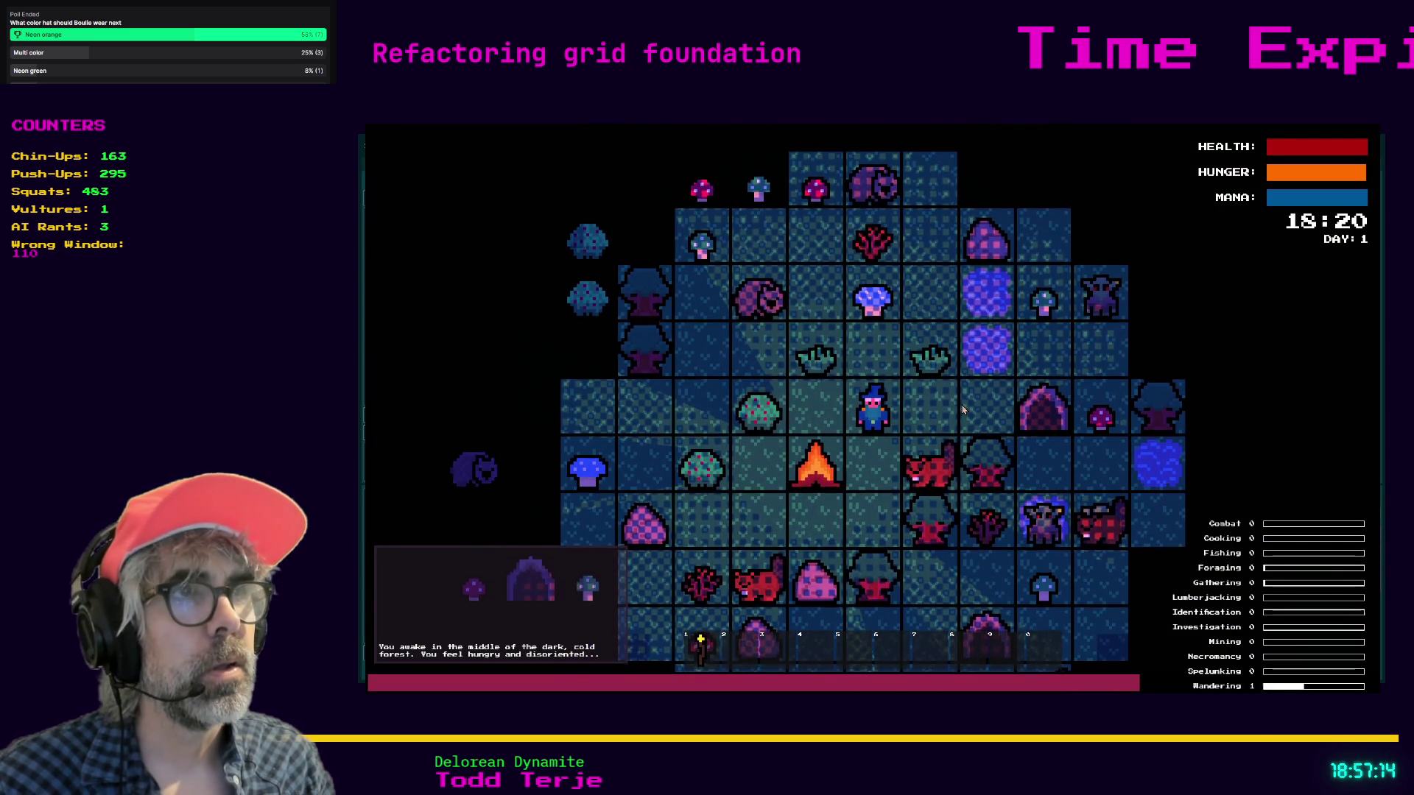
{"action": "key", "text": "w"}
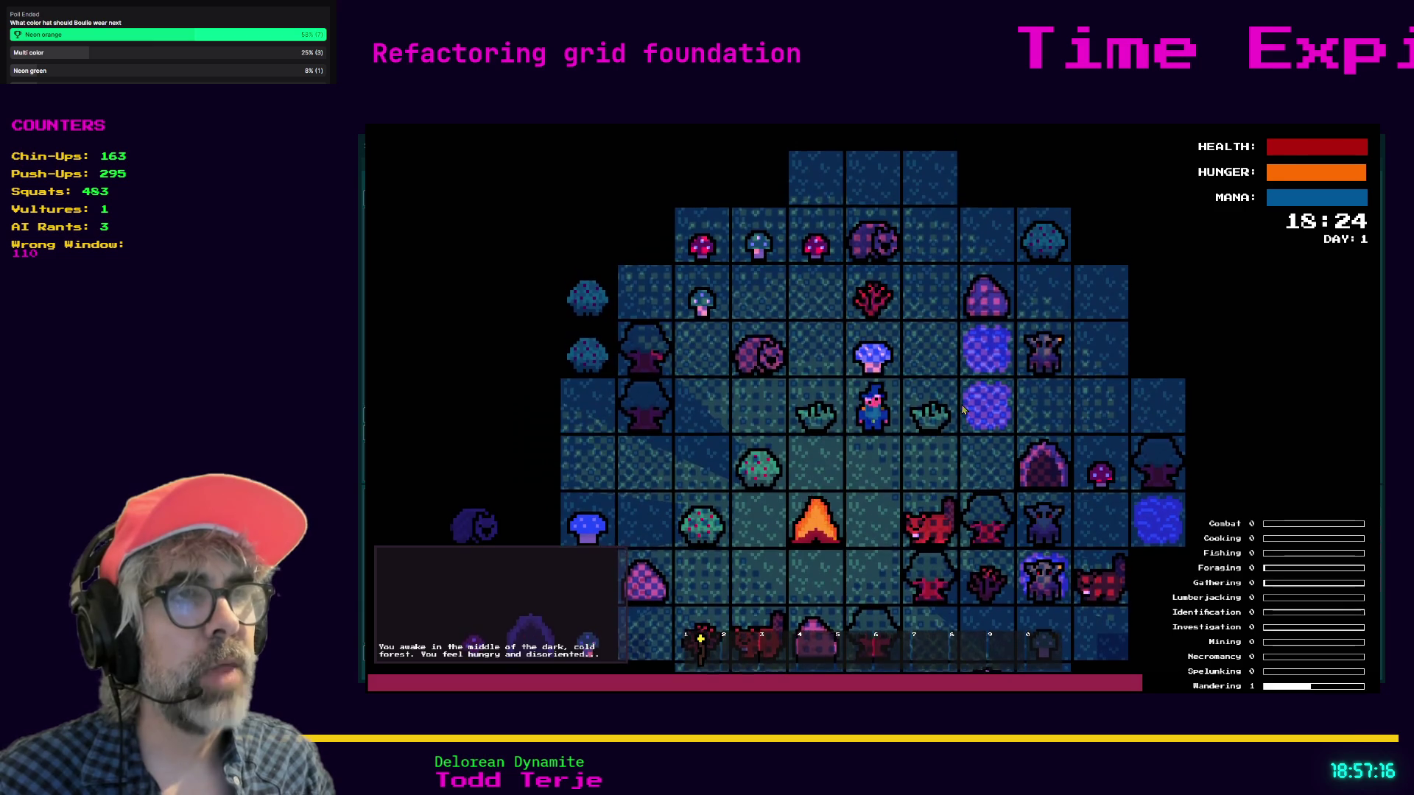
{"action": "key", "text": "d"}
{"action": "key", "text": "w"}
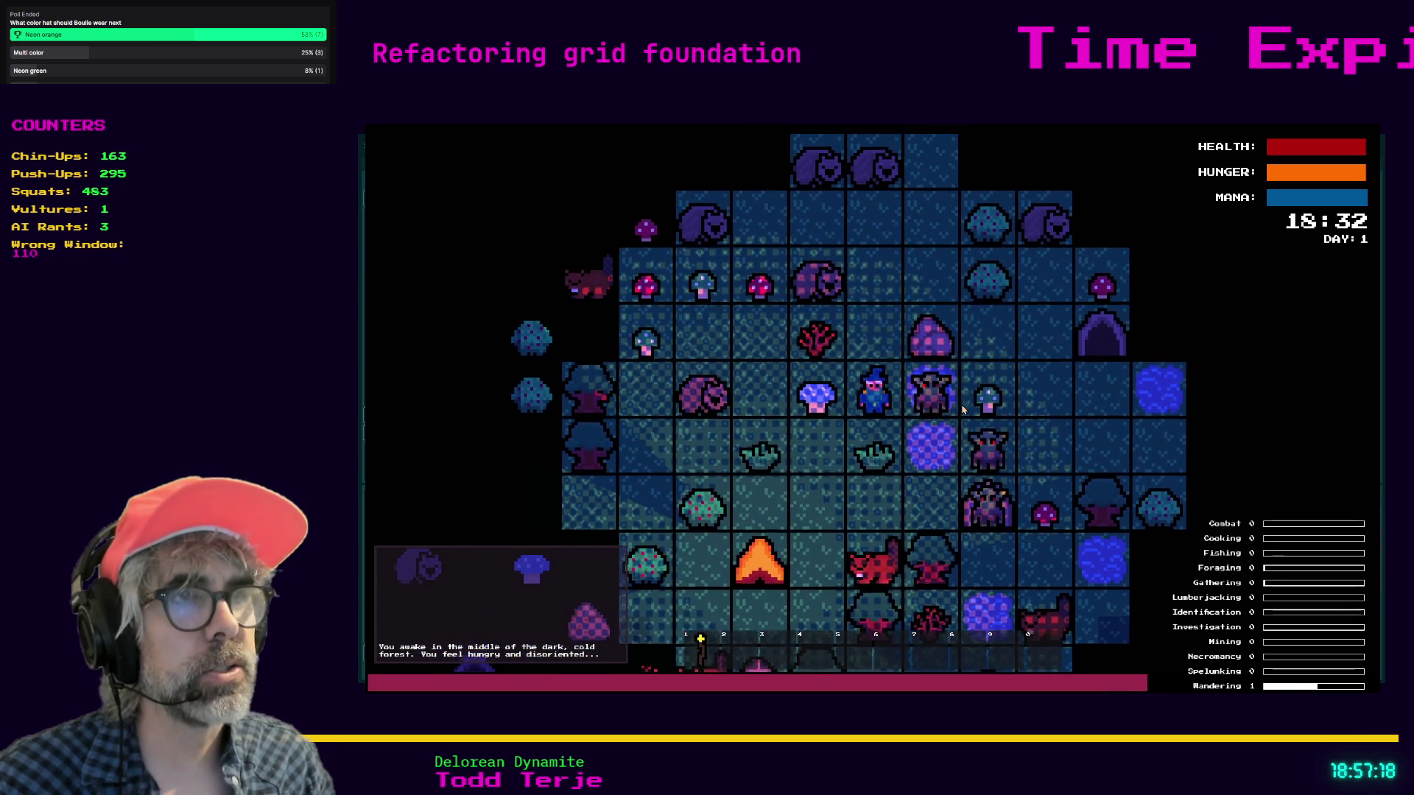
{"action": "key", "text": "d"}
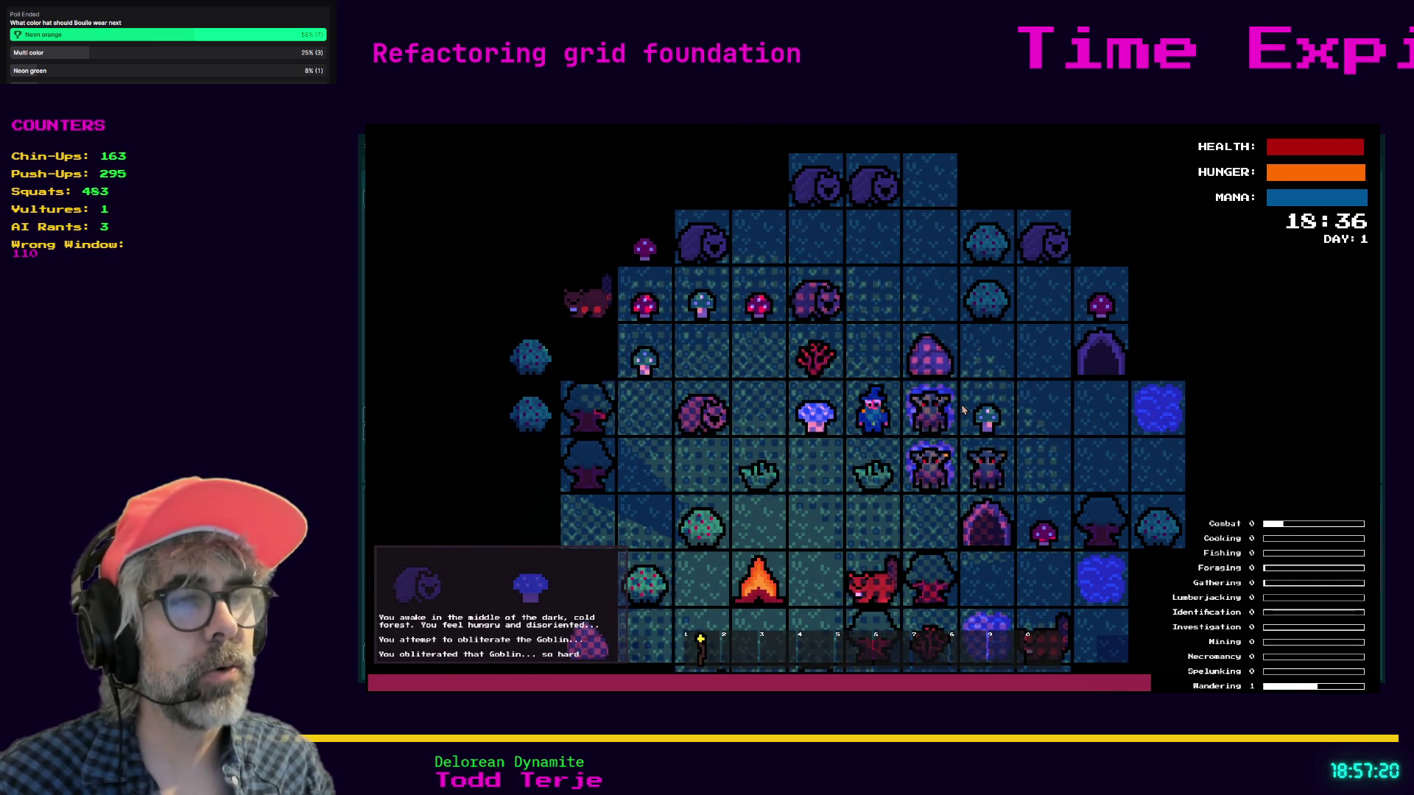
{"action": "key", "text": "d"}
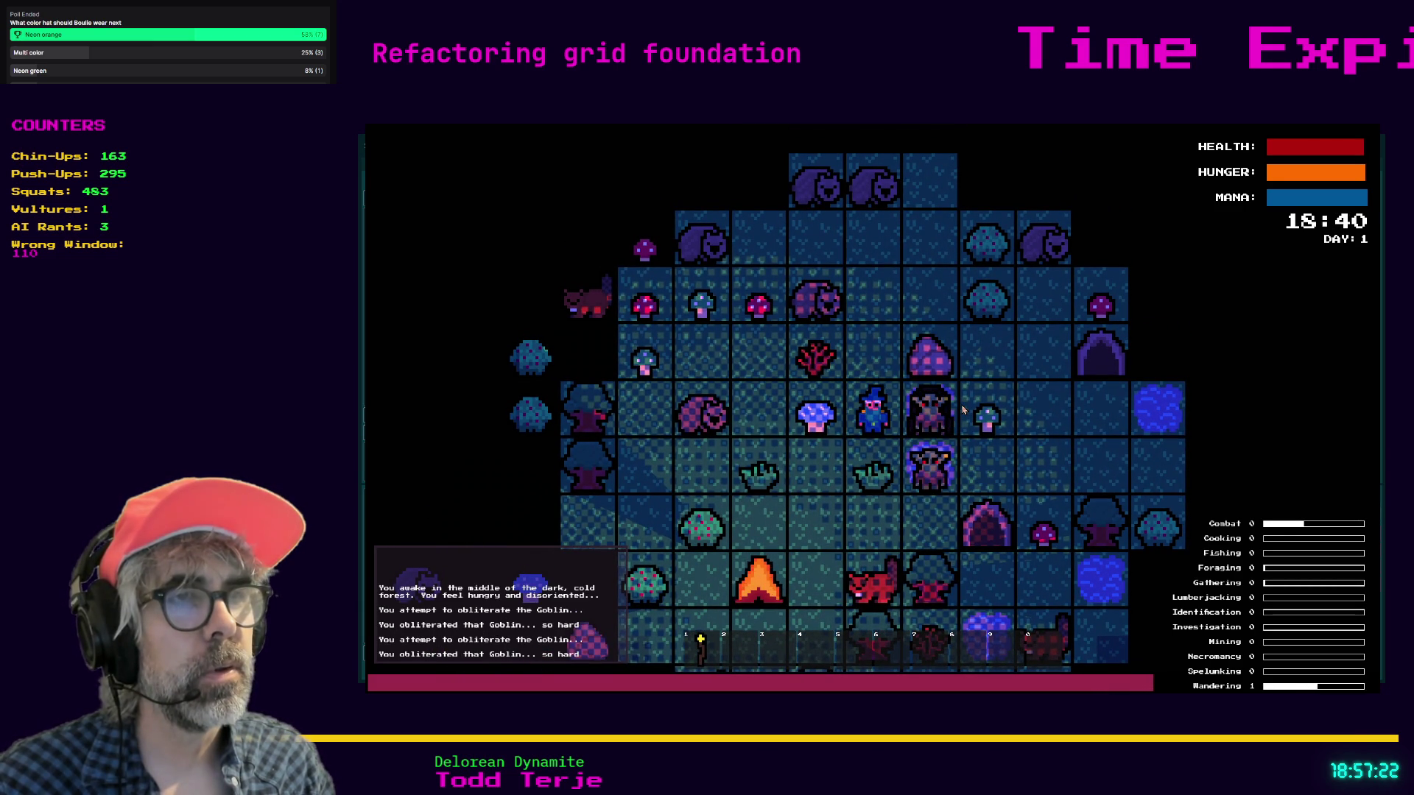
- Destroy the gravestone east of the wizard, then kill the next goblin
{"action": "key", "text": "d"}
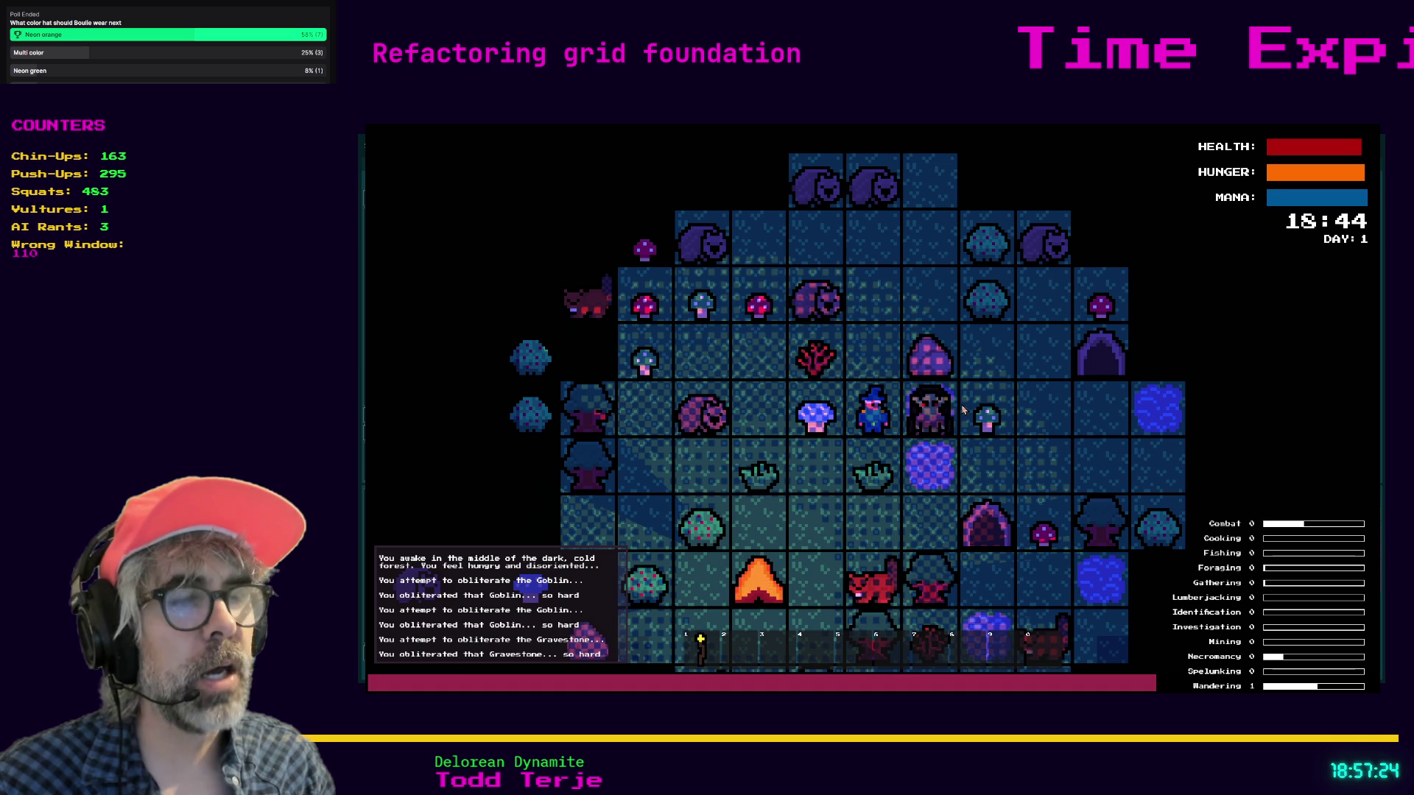
{"action": "key", "text": "d"}
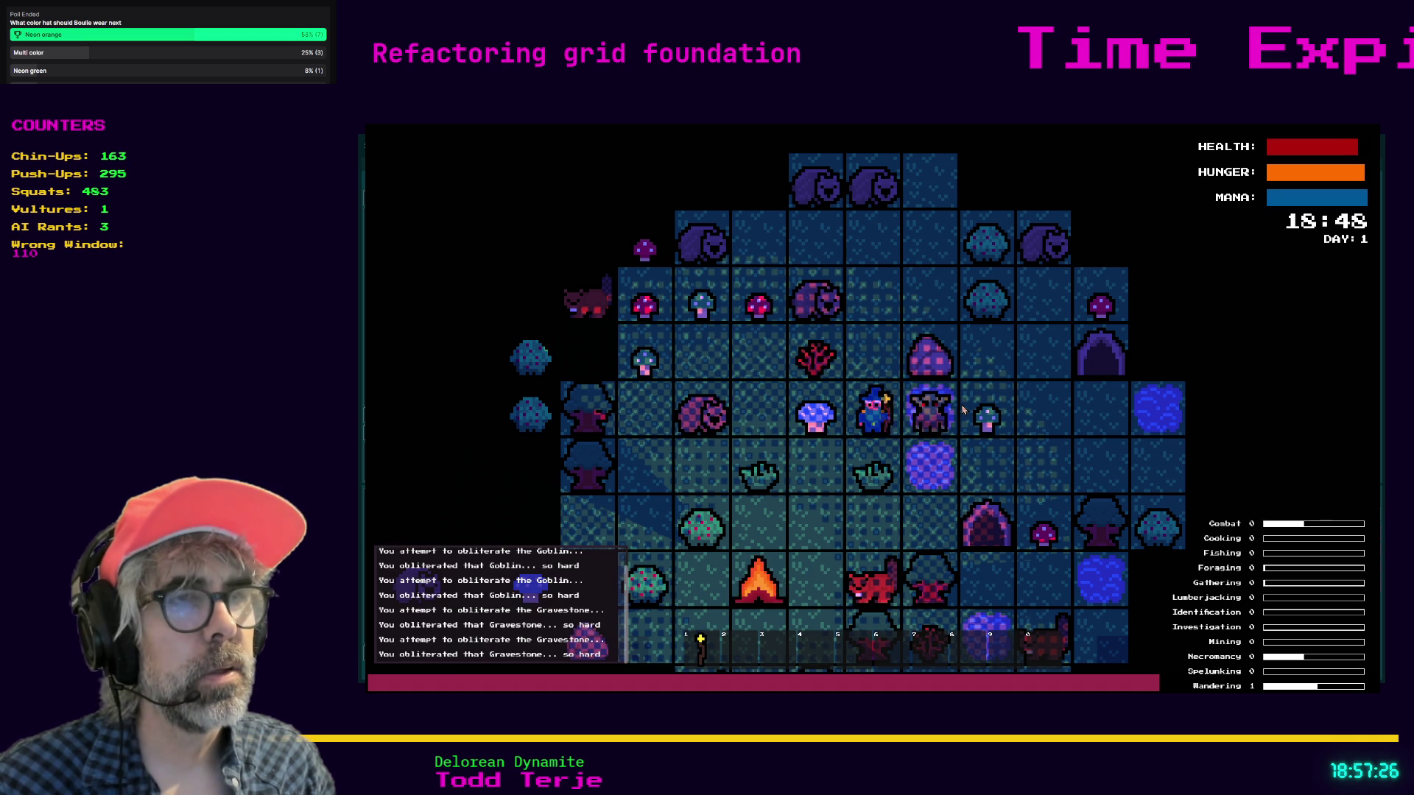
{"action": "key", "text": "d"}
{"action": "key", "text": "d"}
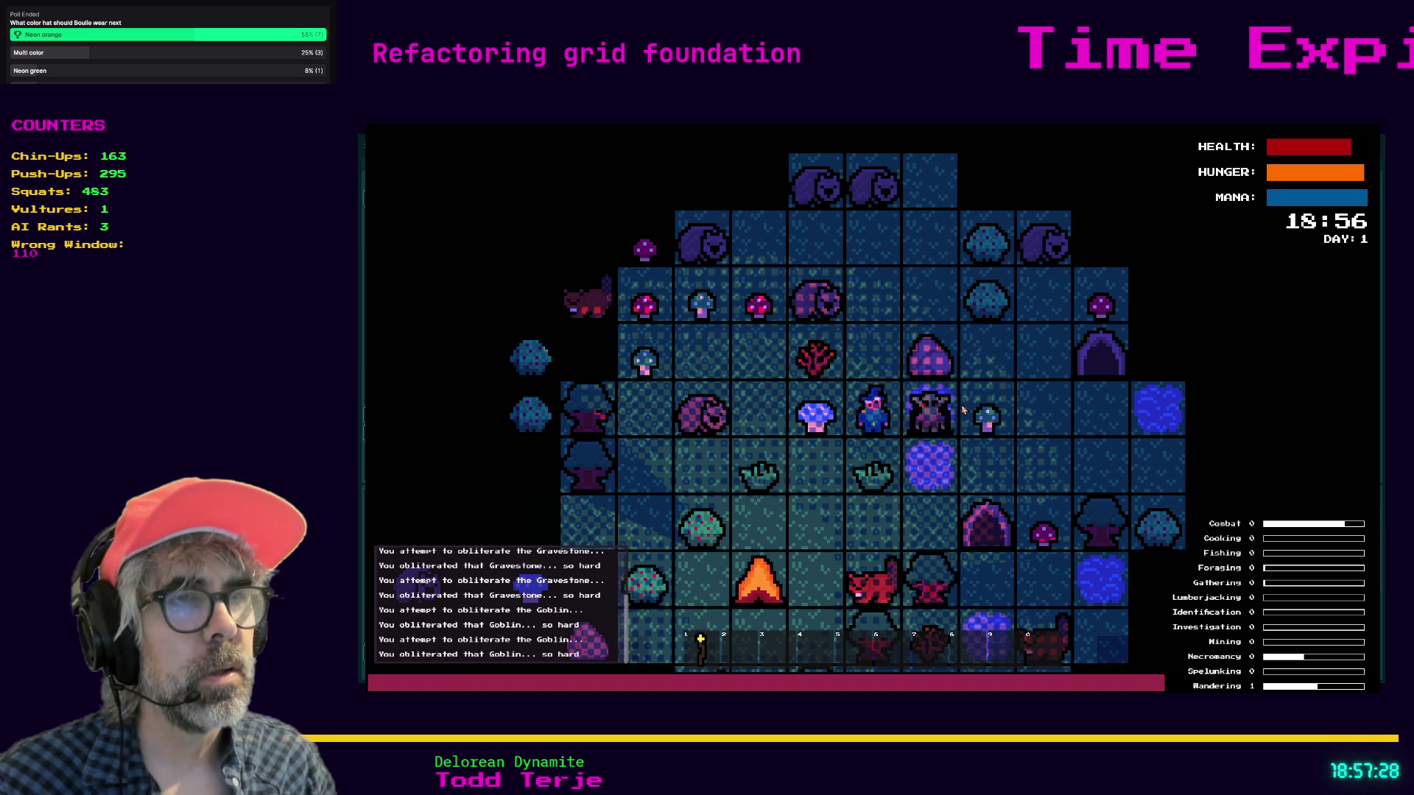
{"action": "key", "text": "d"}
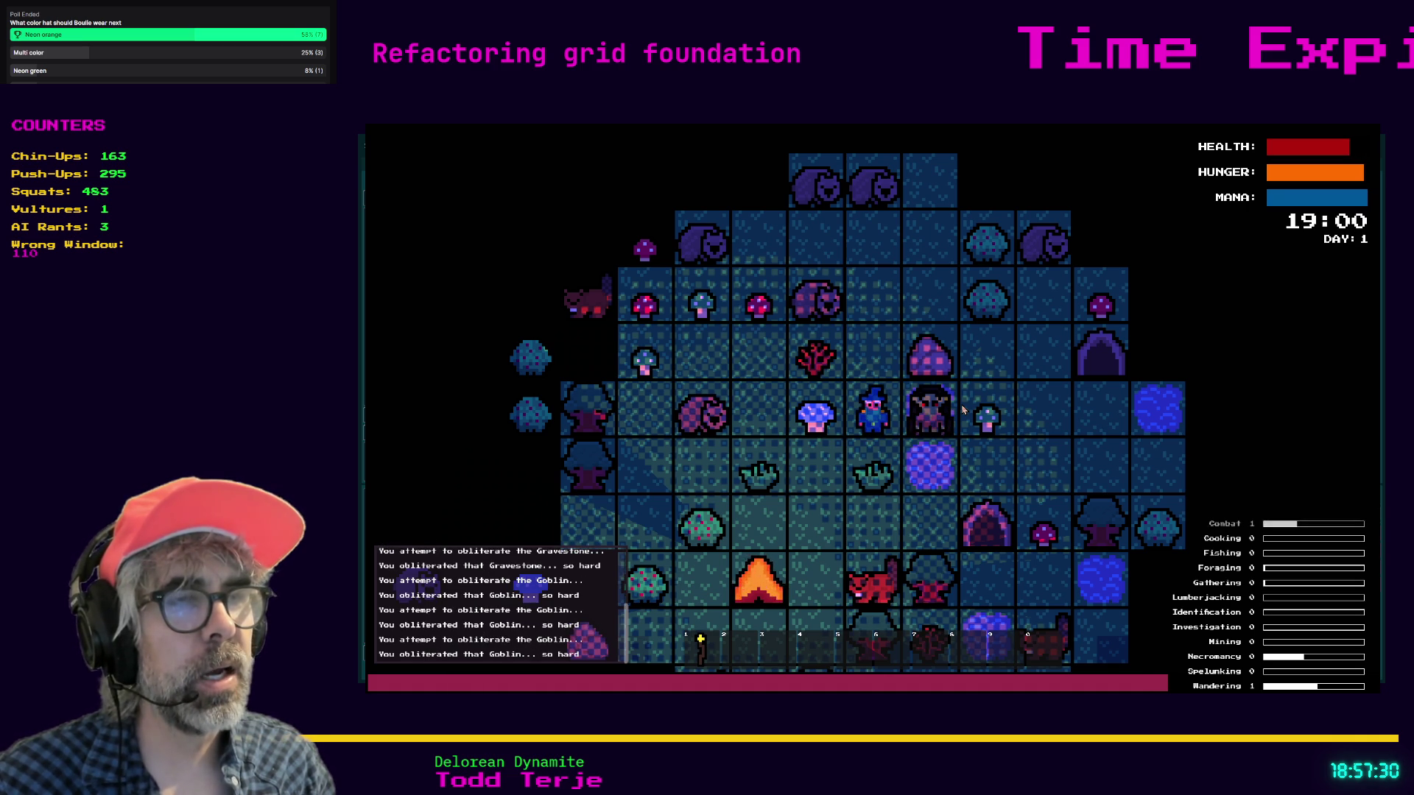
{"action": "key", "text": "d"}
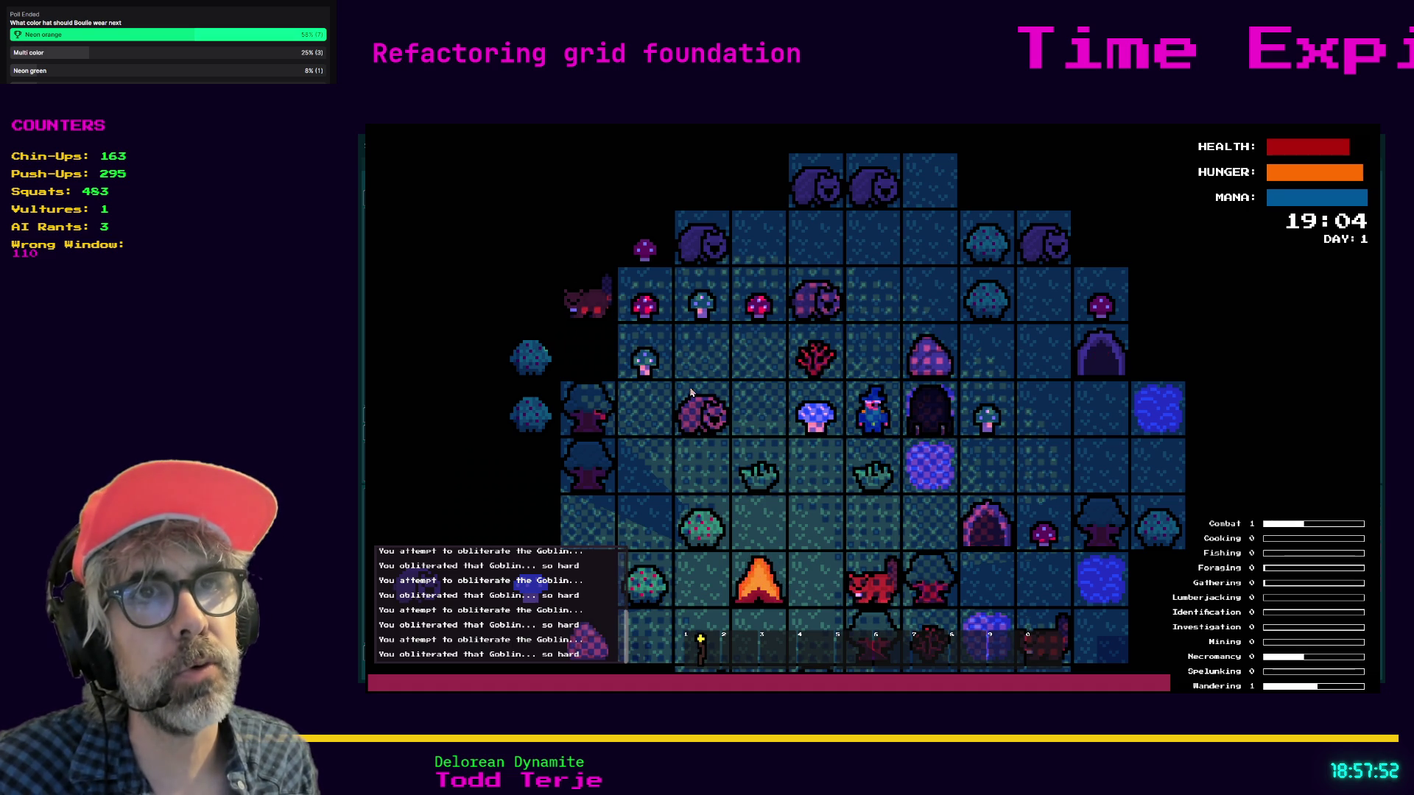
- Walk the wizard north and east through the forest, then stop the game with F8
{"action": "key", "text": "Up"}
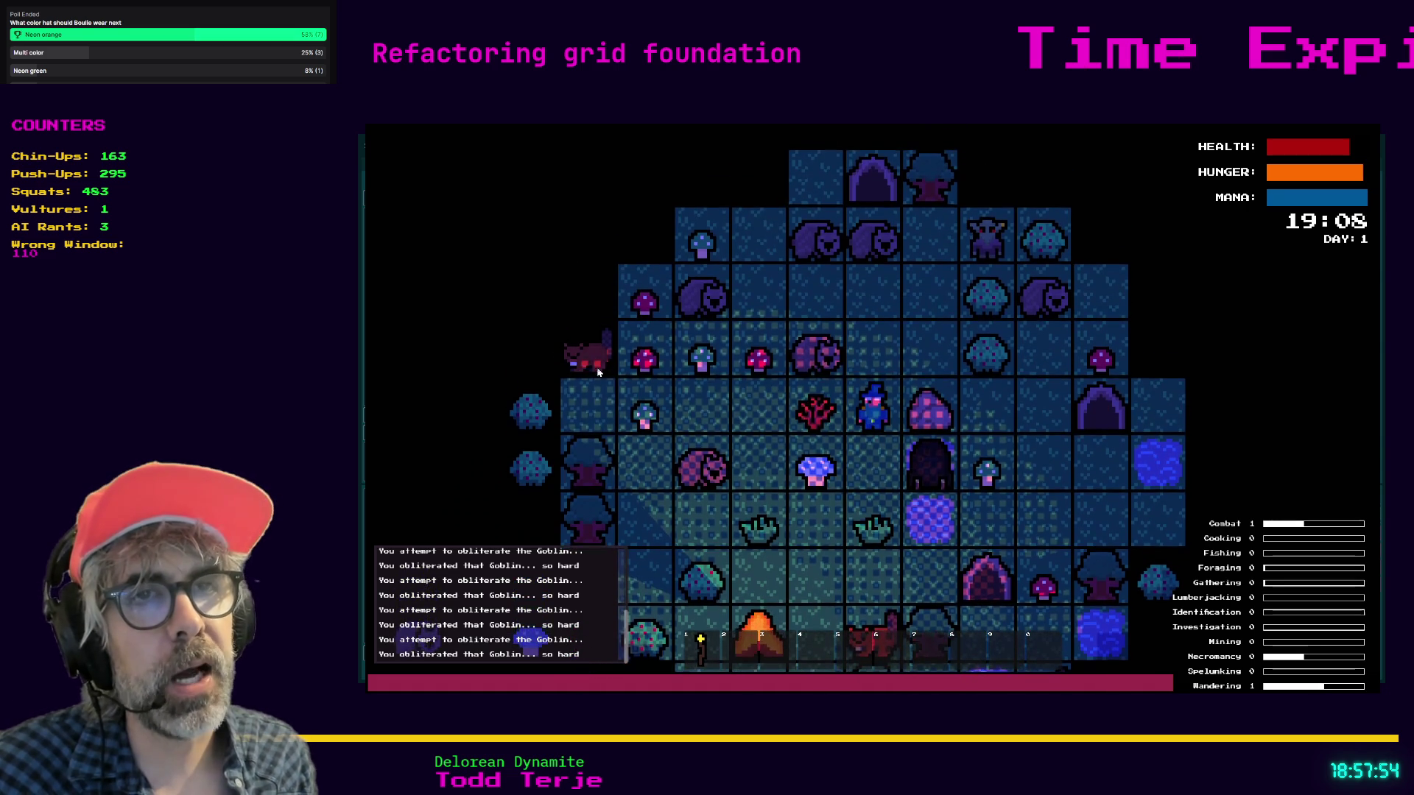
{"action": "key", "text": "Up"}
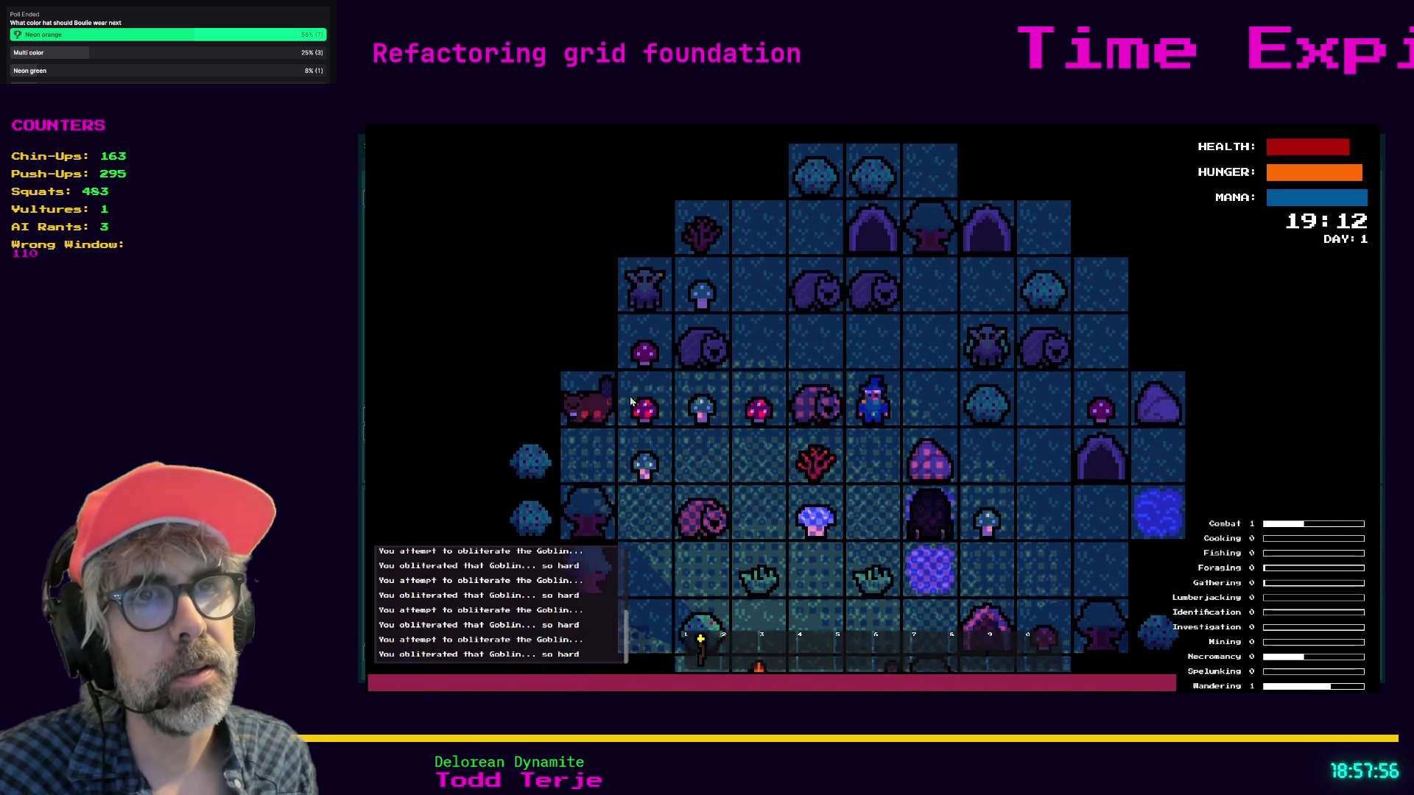
{"action": "key", "text": "Right"}
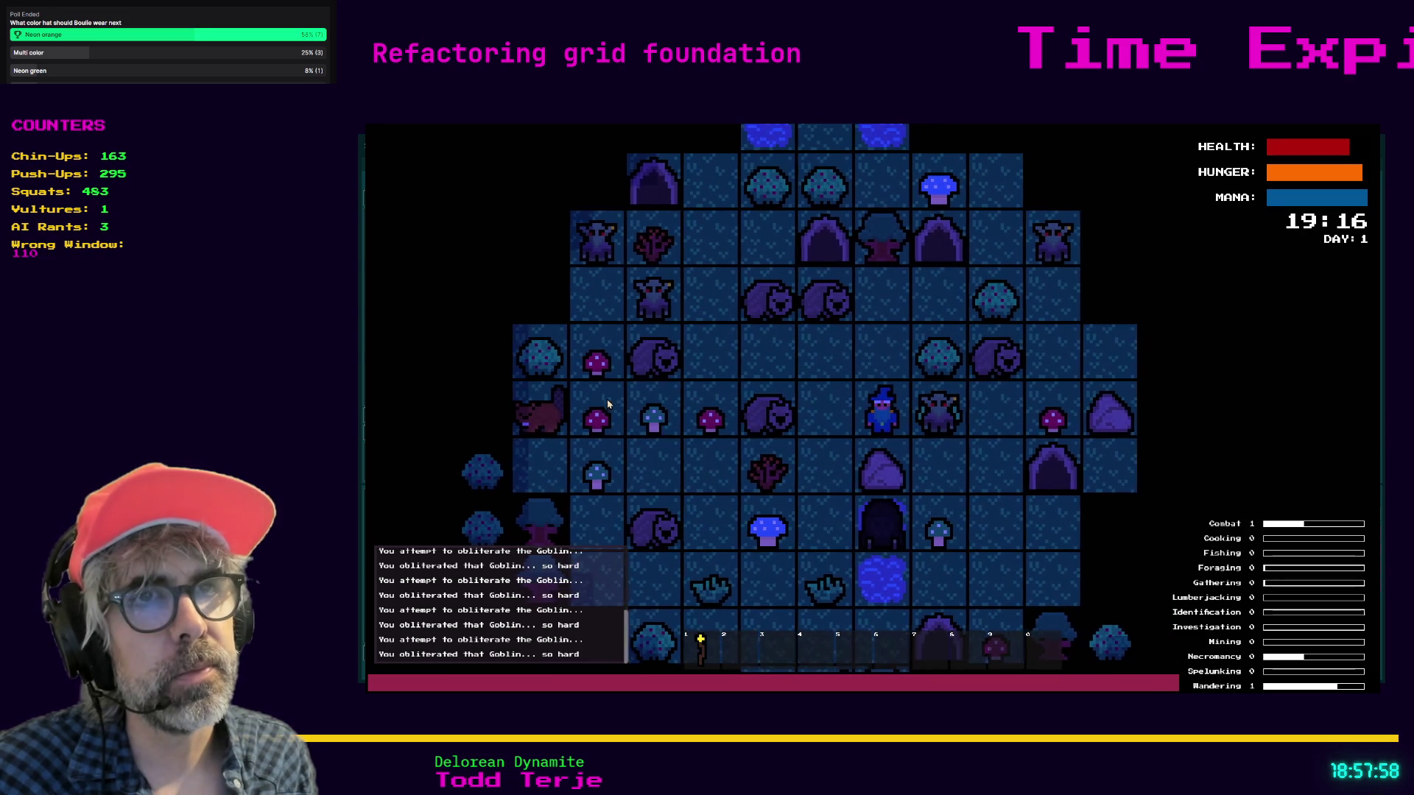
{"action": "key", "text": "Up"}
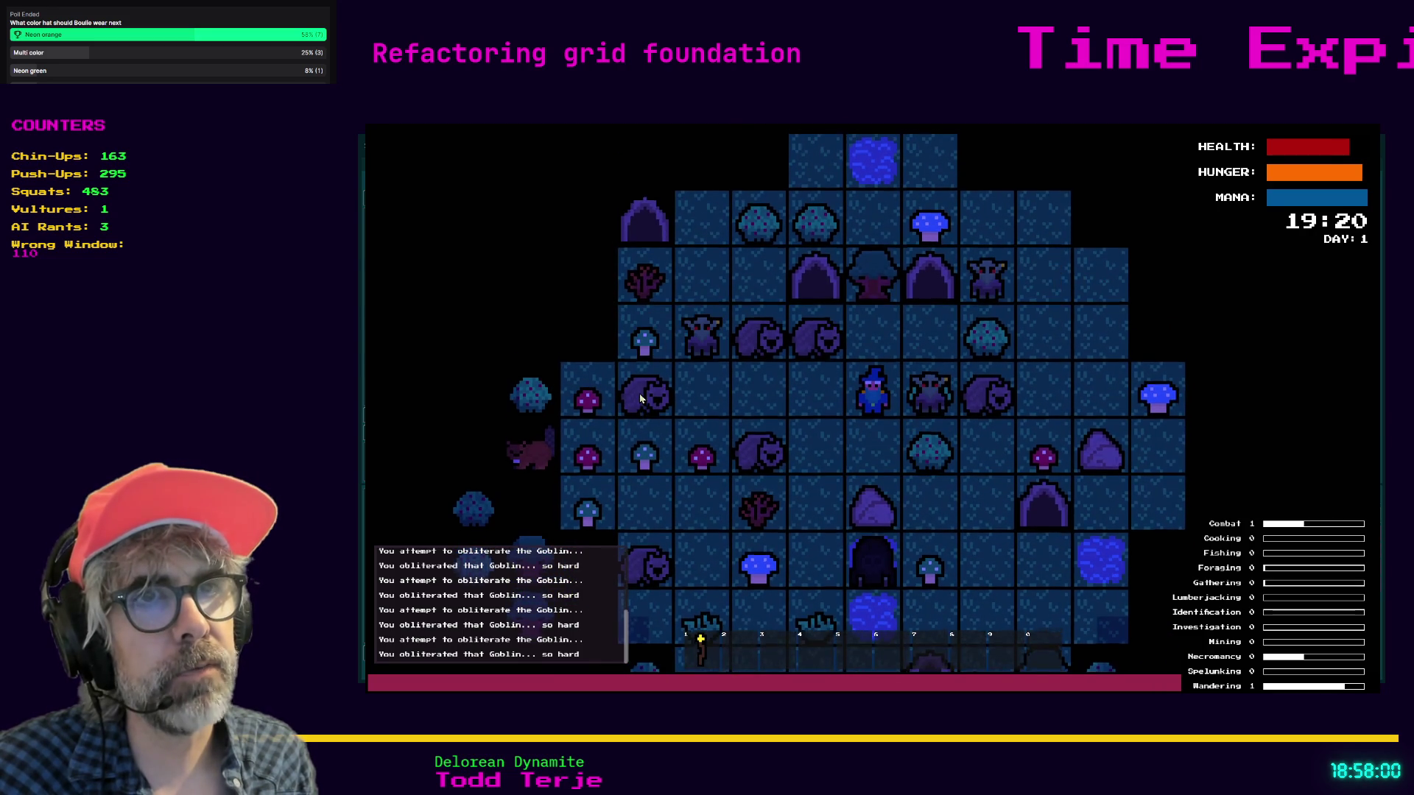
{"action": "key", "text": "Up"}
{"action": "key", "text": "Right"}
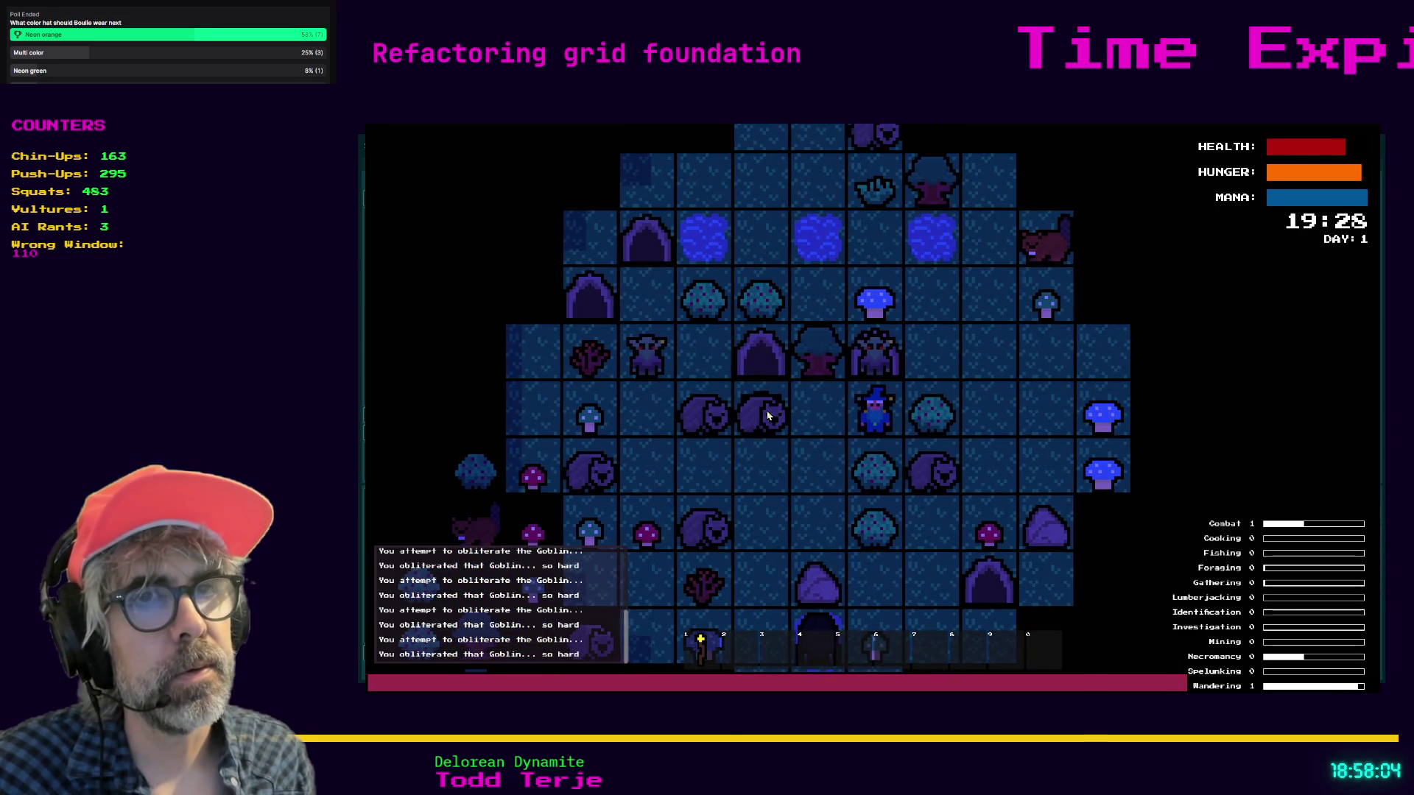
{"action": "key", "text": "F8"}
{"action": "left_click", "coordinate": [927, 372]}
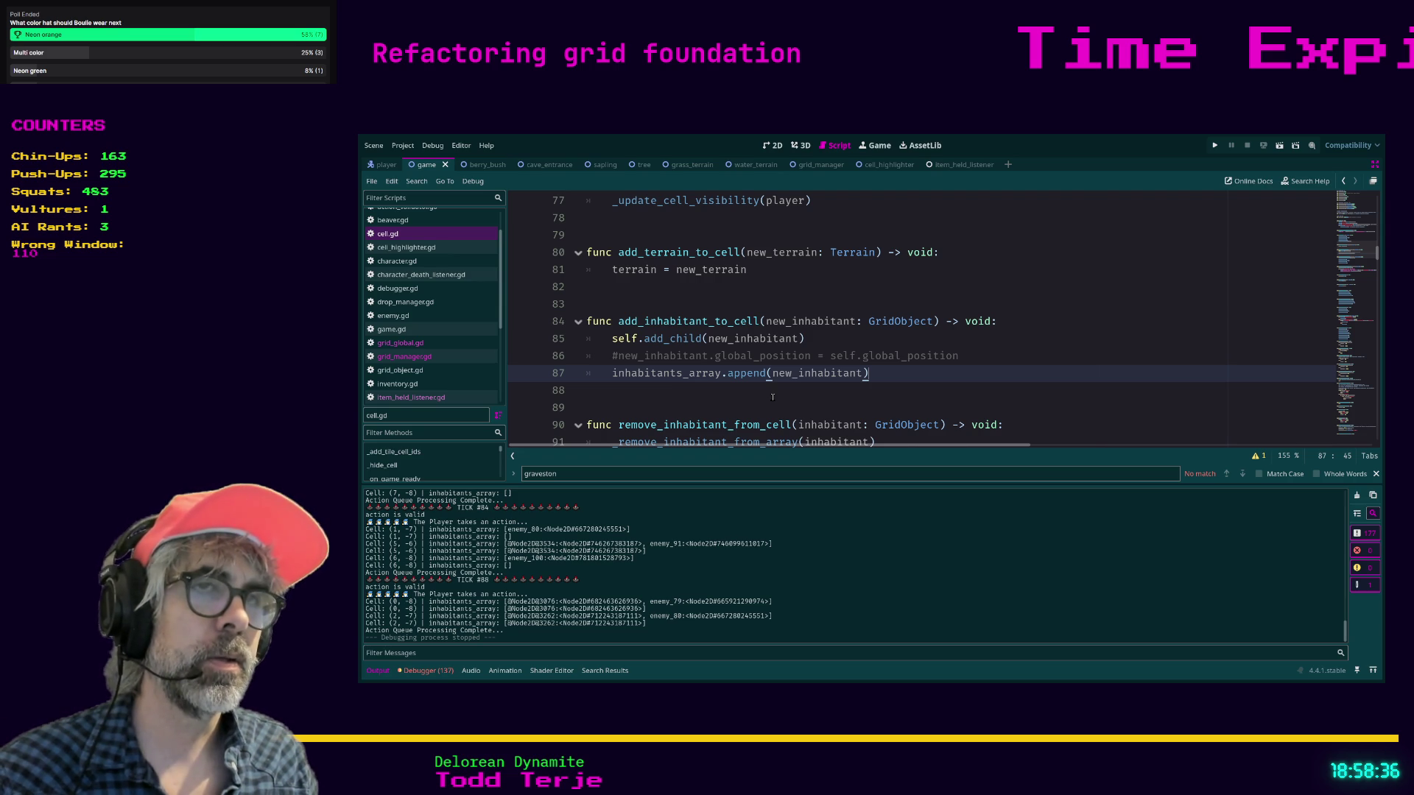
- Delete the commented-out global_position line from add_inhabitant_to_cell, save cell.gd, and open grid_manager.gd
{"action": "left_click", "coordinate": [851, 356]}
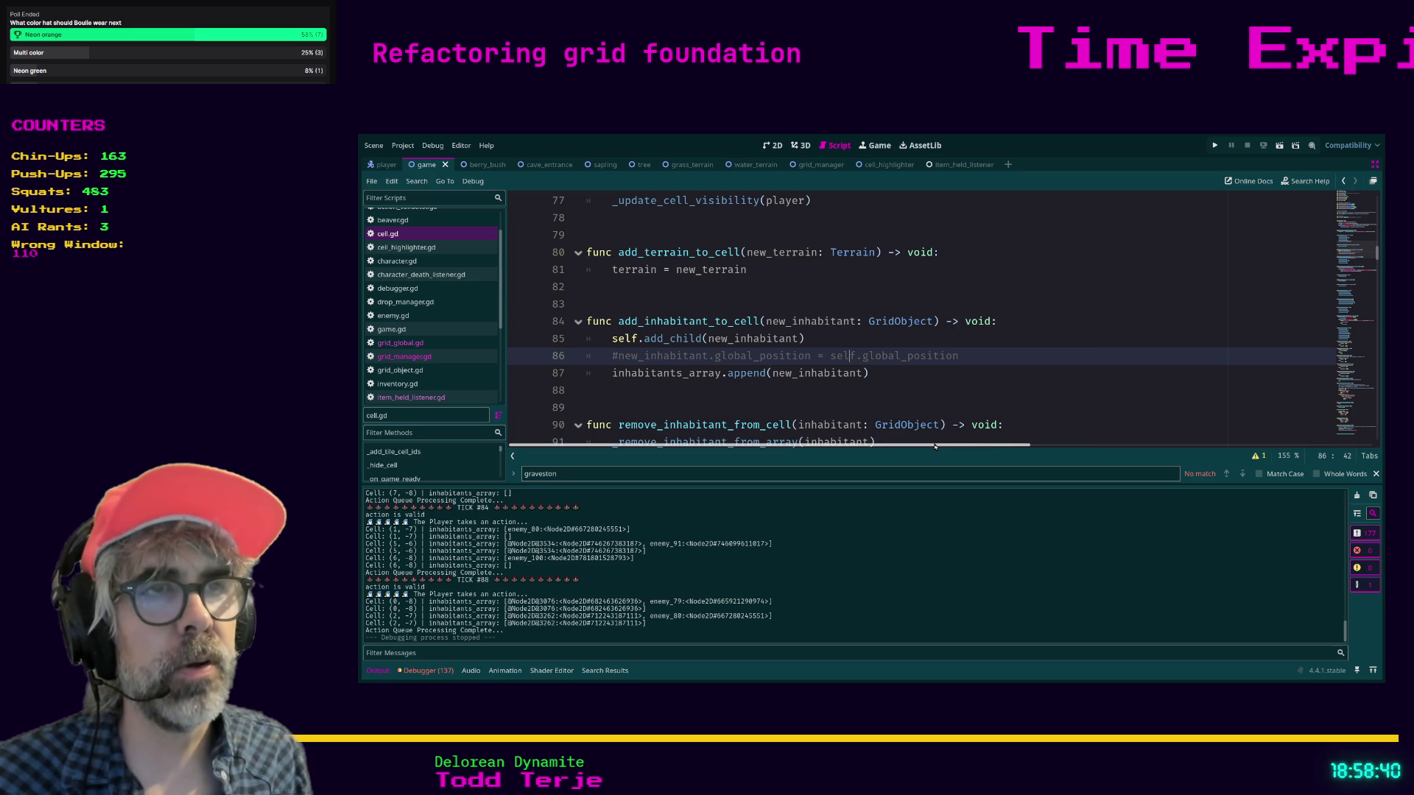
{"action": "key", "text": "shift+Home"}
{"action": "key", "text": "shift+Home"}
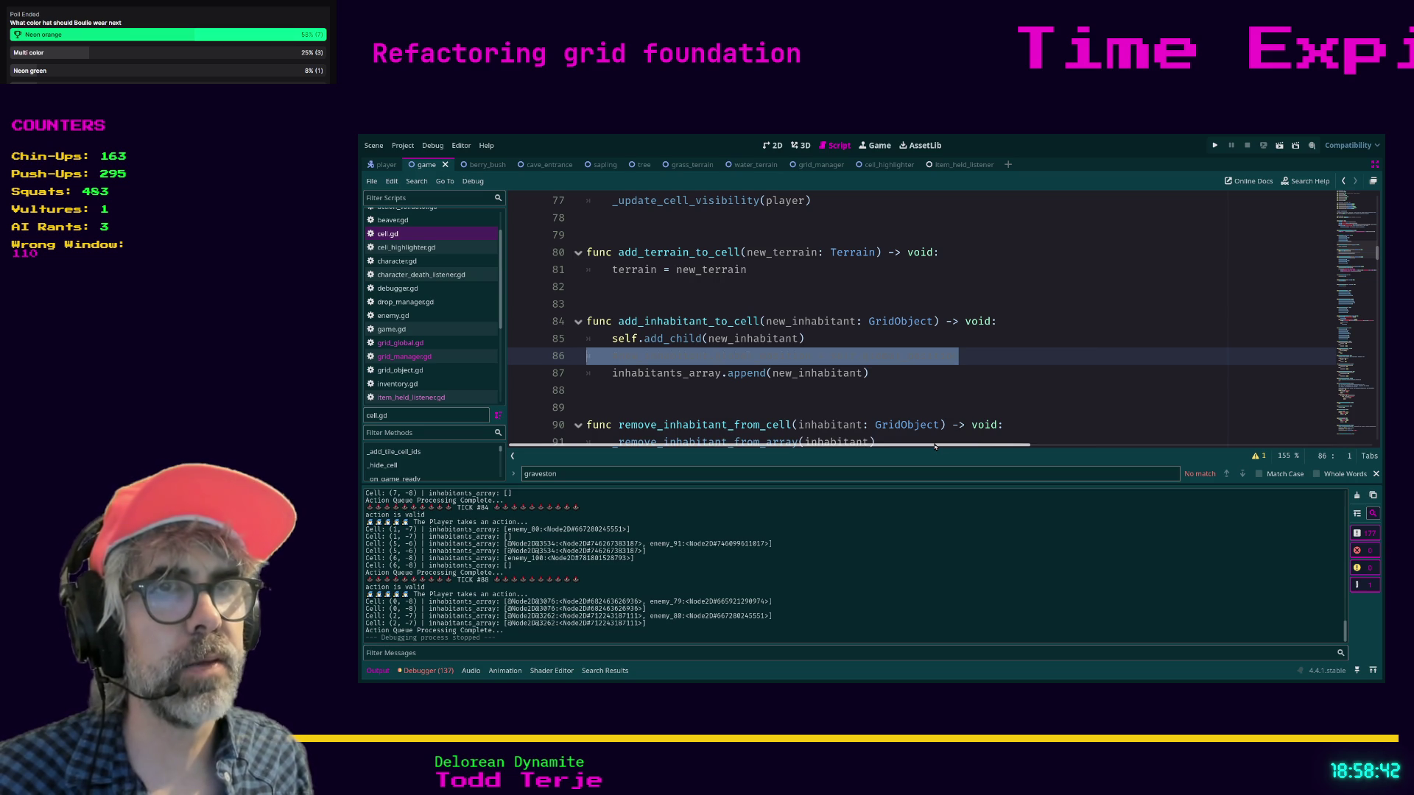
{"action": "key", "text": "BackSpace"}
{"action": "key", "text": "BackSpace"}
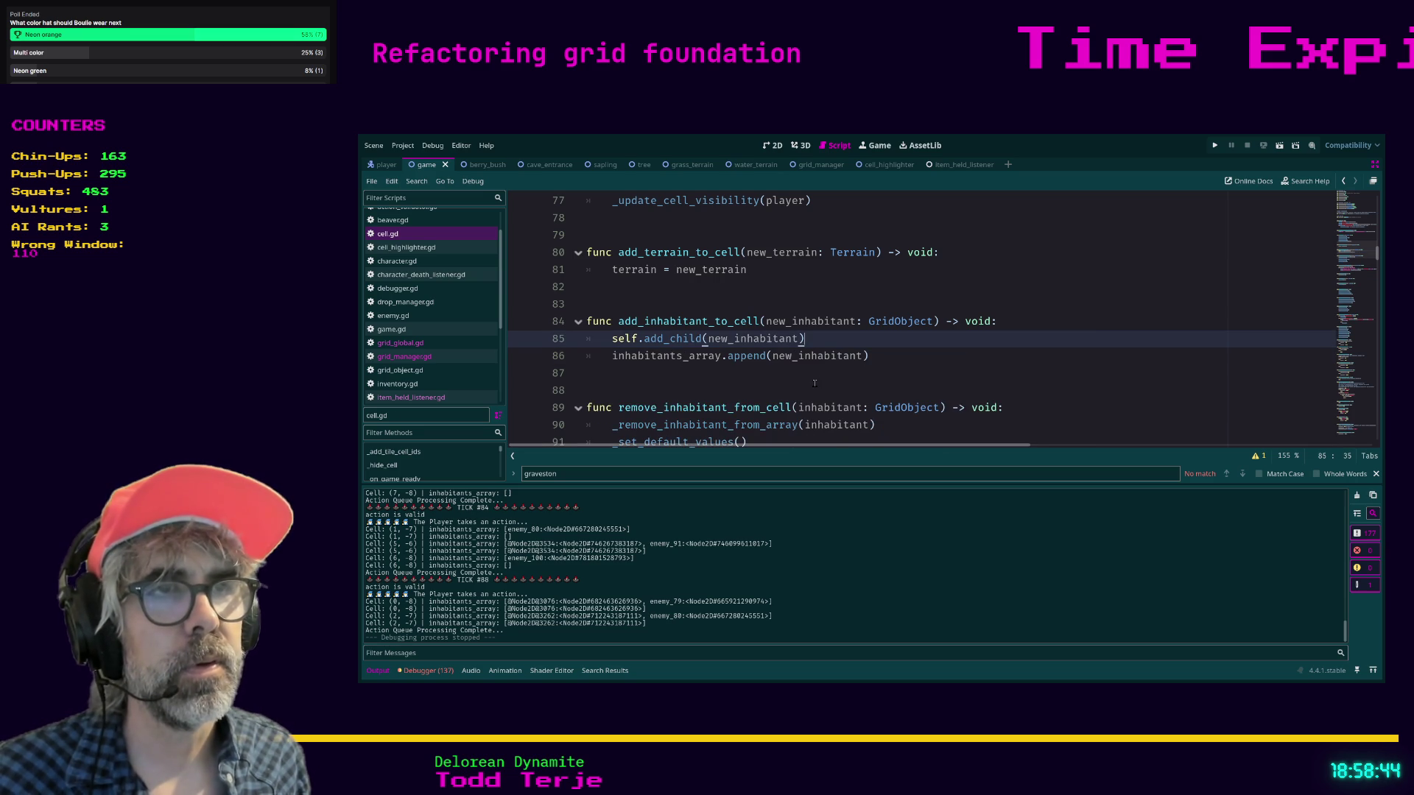
{"action": "left_click", "coordinate": [909, 374]}
{"action": "key", "text": "Down"}
{"action": "key", "text": "ctrl+s"}
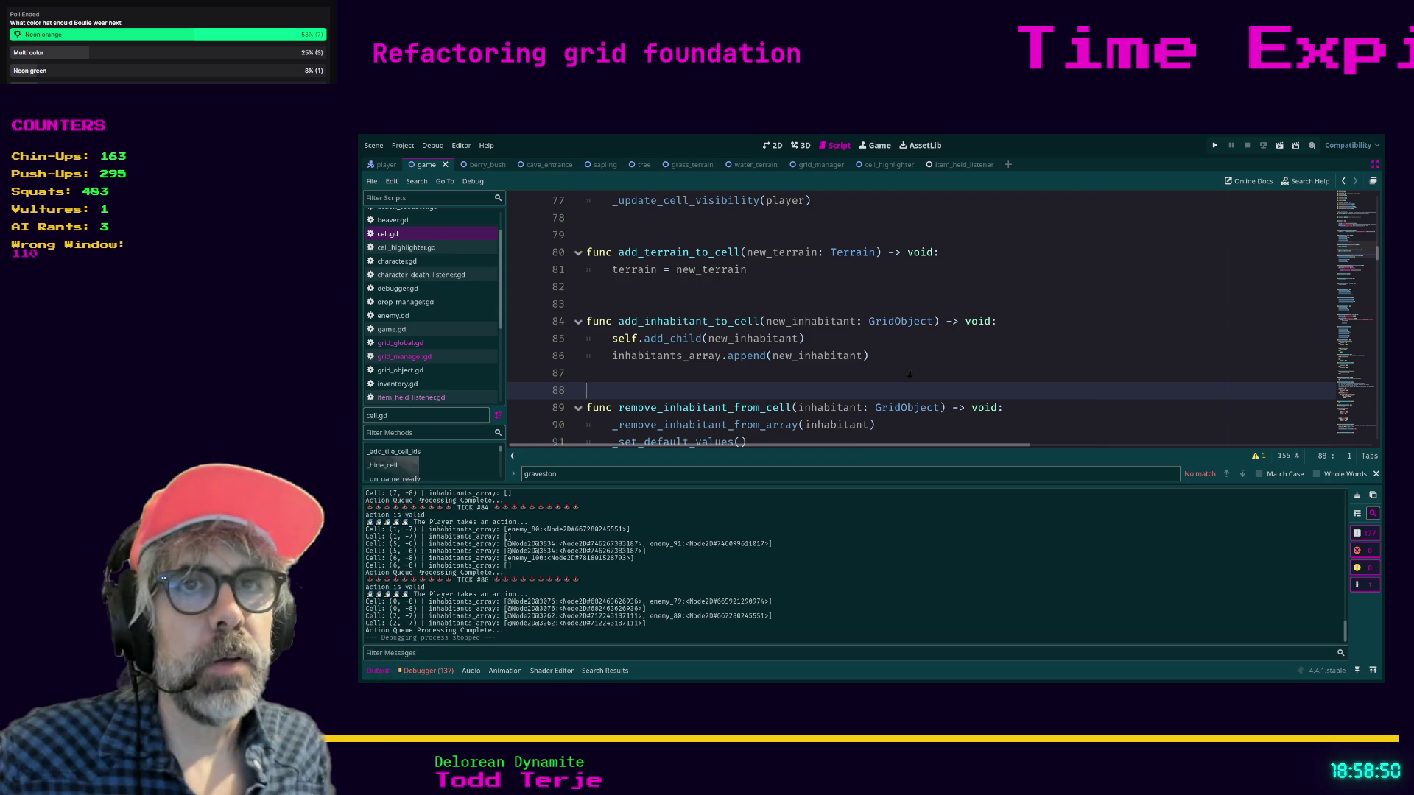
{"action": "left_click", "coordinate": [438, 358]}
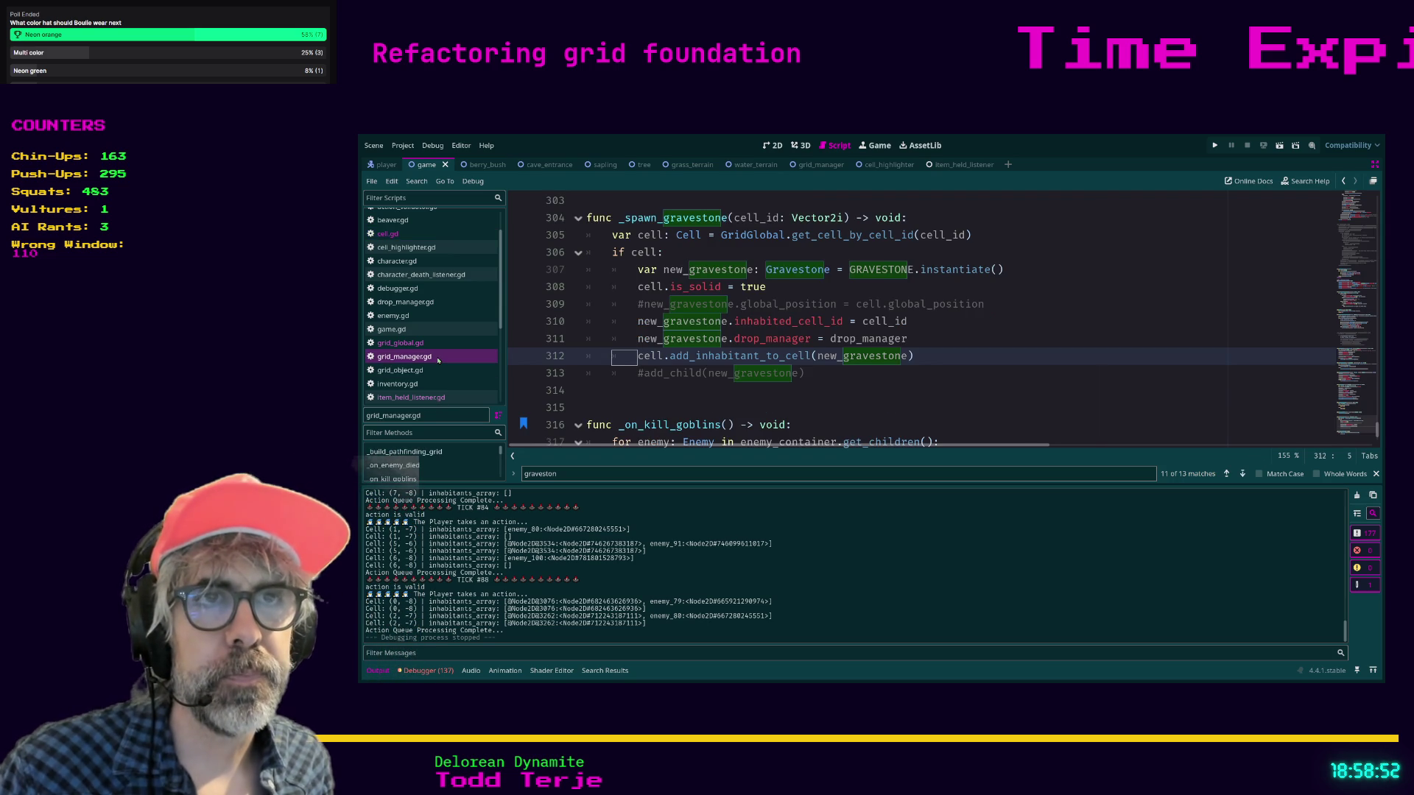
{"action": "left_click", "coordinate": [639, 305]}
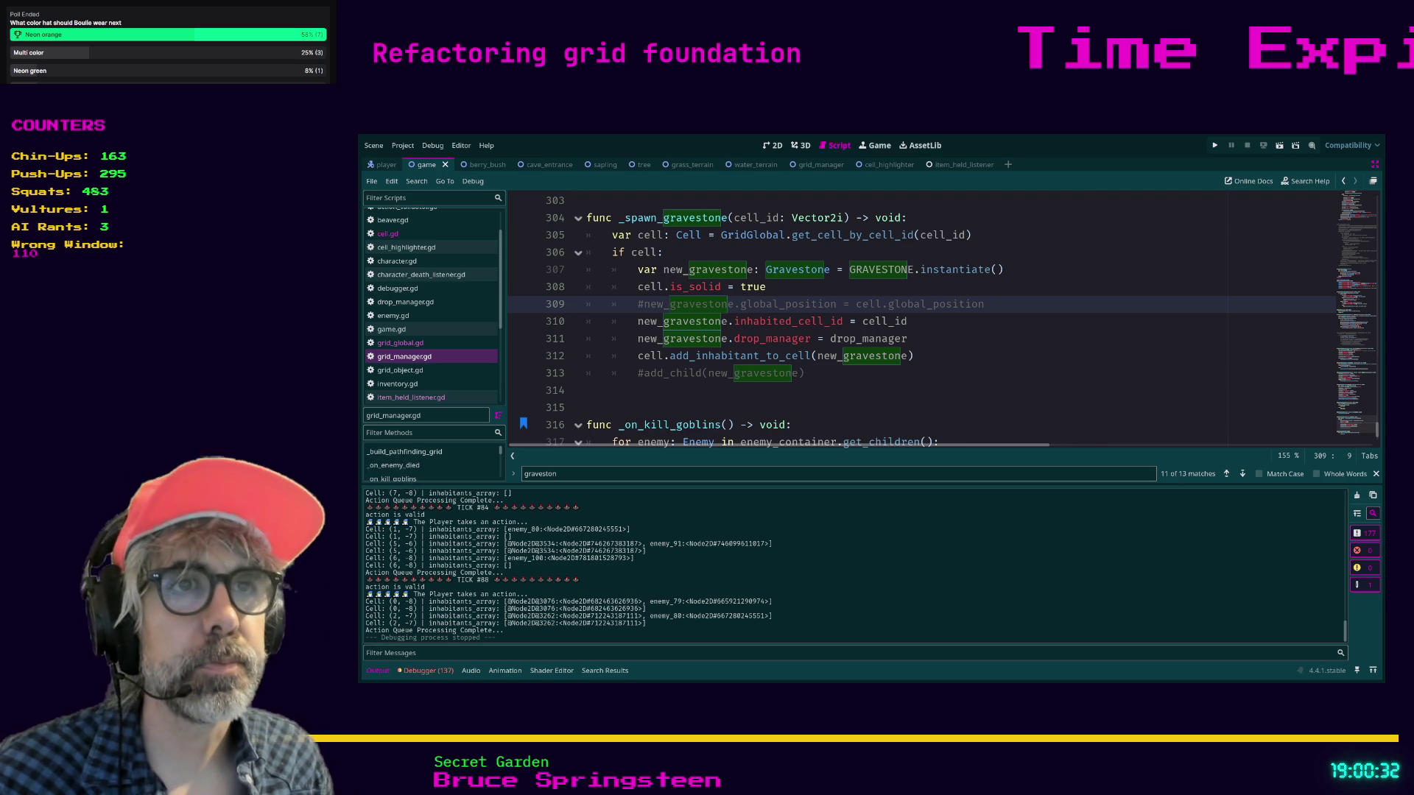
- Delete the commented-out add_child and global_position lines from _spawn_gravestone and save
{"action": "left_click", "coordinate": [889, 407]}
{"action": "key", "text": "Up"}
{"action": "key", "text": "Up"}
{"action": "key", "text": "shift+Home"}
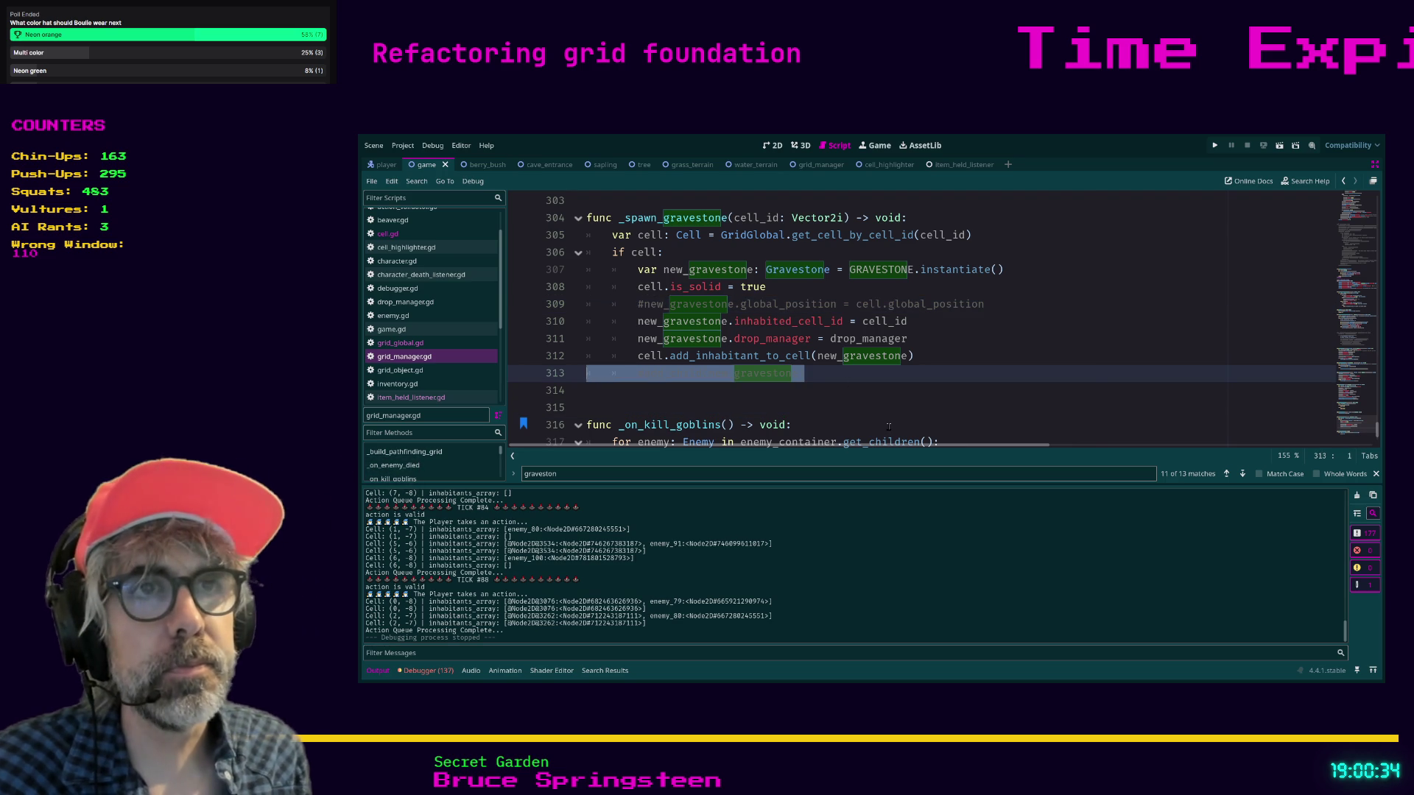
{"action": "key", "text": "BackSpace"}
{"action": "key", "text": "BackSpace"}
{"action": "key", "text": "Up"}
{"action": "key", "text": "Up"}
{"action": "key", "text": "Up"}
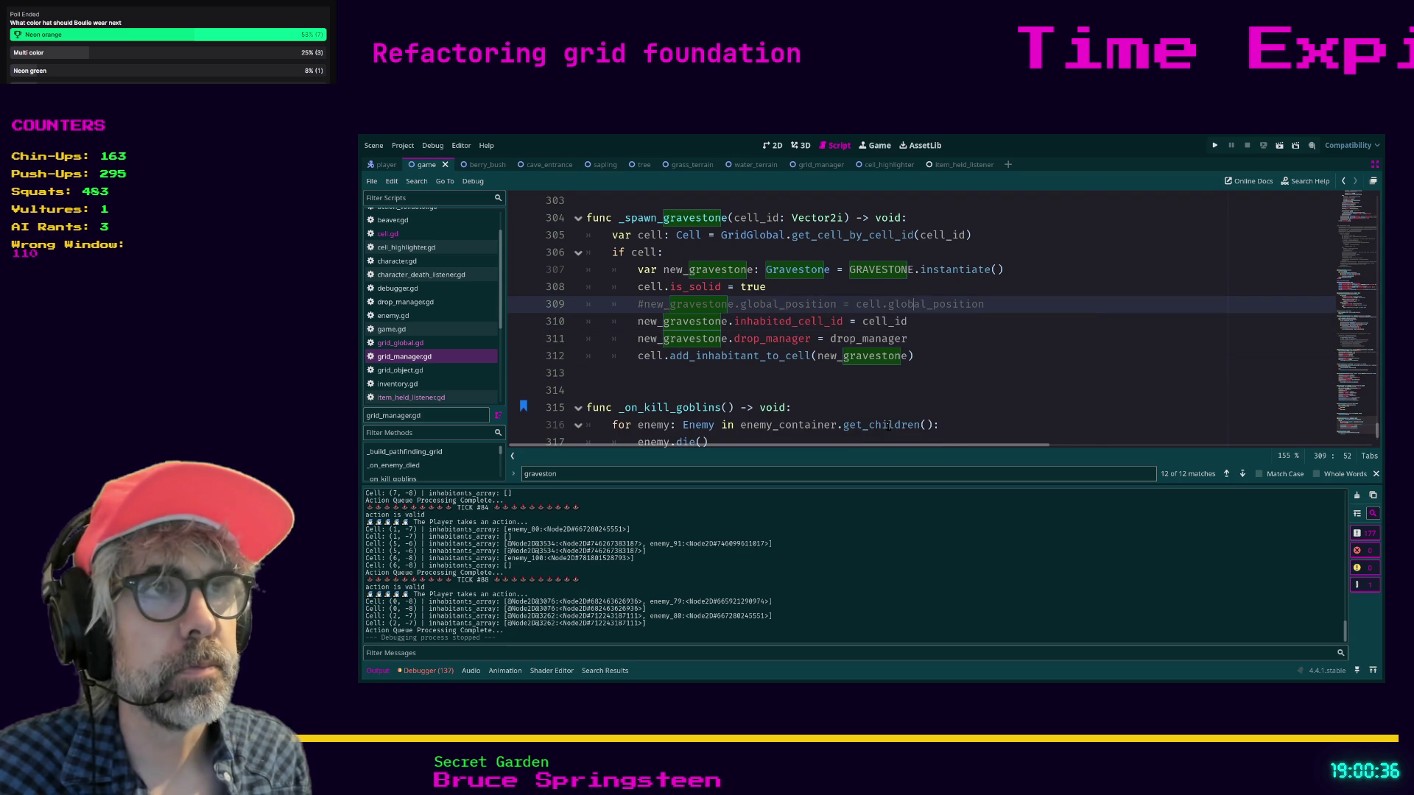
{"action": "key", "text": "shift+Home"}
{"action": "key", "text": "shift+Home"}
{"action": "key", "text": "BackSpace"}
{"action": "key", "text": "BackSpace"}
{"action": "key", "text": "ctrl+s"}
- Check grid_global.gd's cell helpers, then return to grid_manager.gd
{"action": "left_click", "coordinate": [648, 373]}
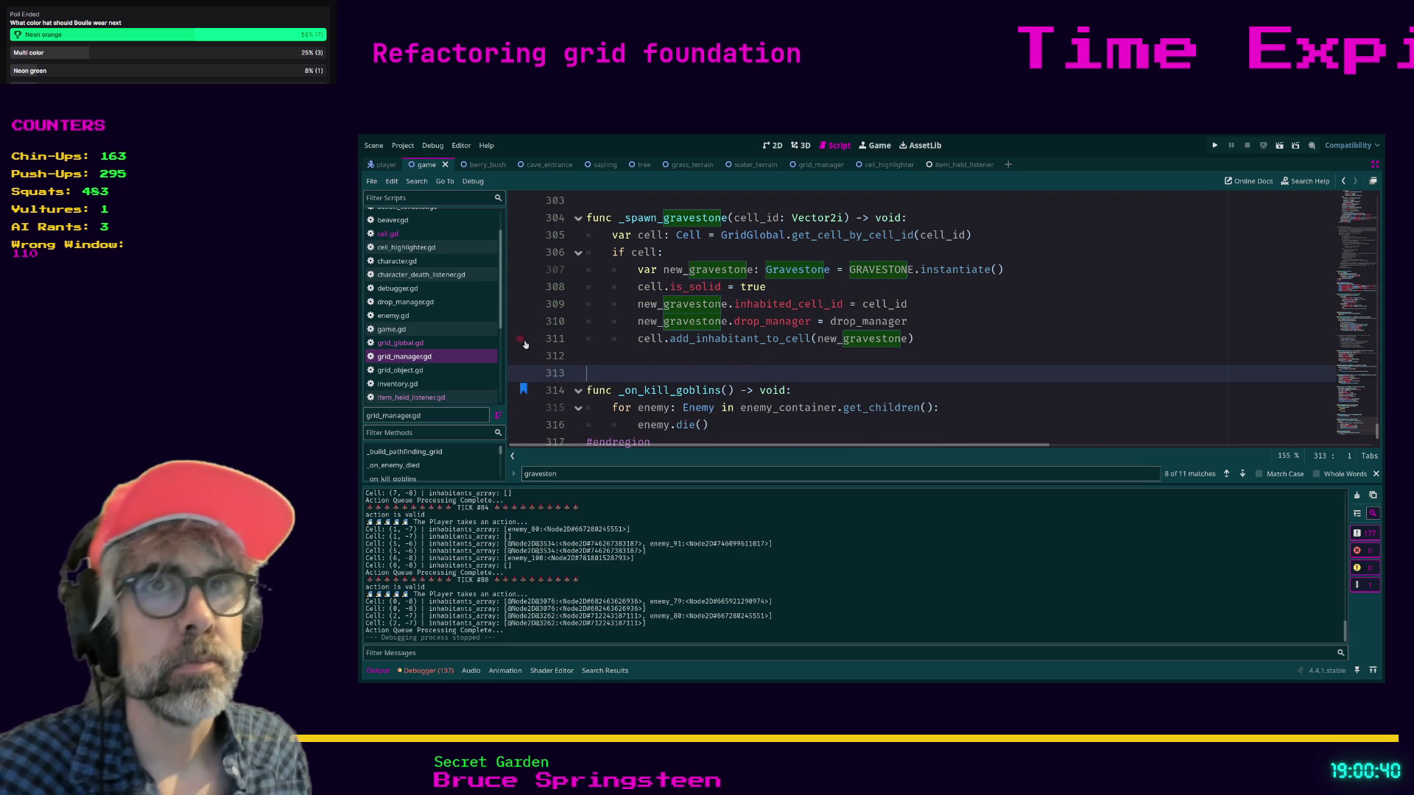
{"action": "left_click", "coordinate": [418, 343]}
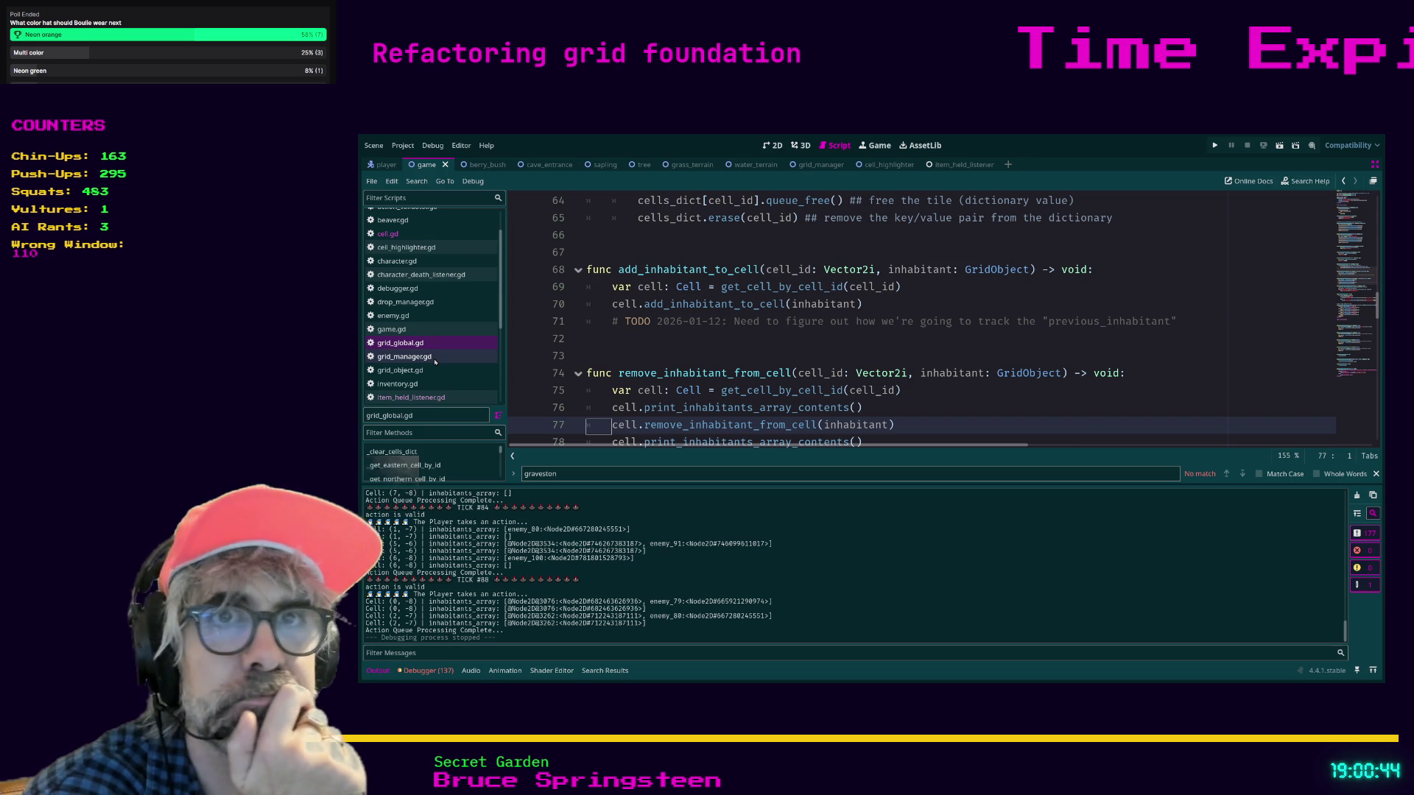
{"action": "left_click", "coordinate": [420, 357]}
{"action": "scroll", "coordinate": [694, 314], "scroll_direction": "down", "scroll_amount": 1}
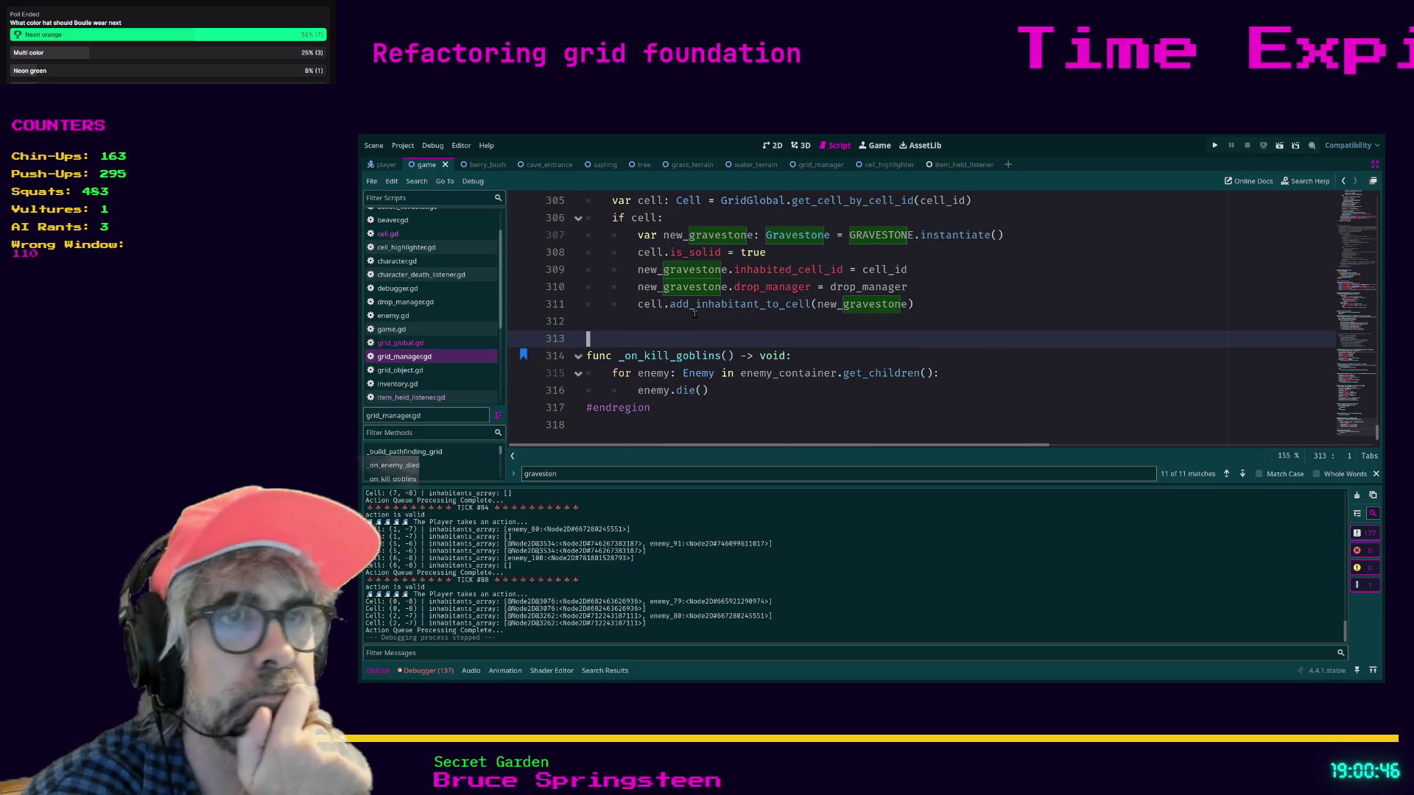
- Review _spawn_enemy around line 285 and grid_global.gd, then run the project with F5
{"action": "scroll", "coordinate": [694, 314], "scroll_direction": "up", "scroll_amount": 7}
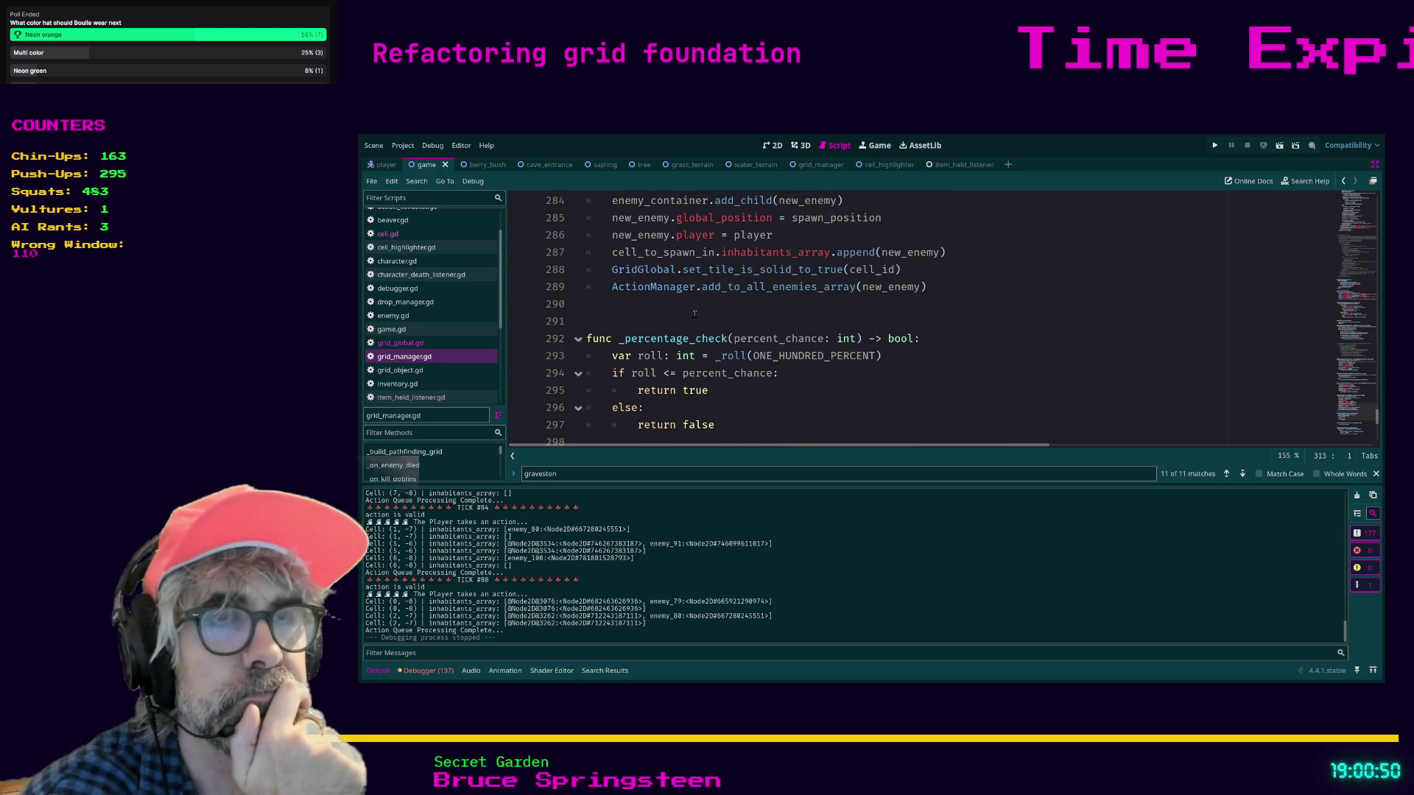
{"action": "left_click", "coordinate": [695, 314]}
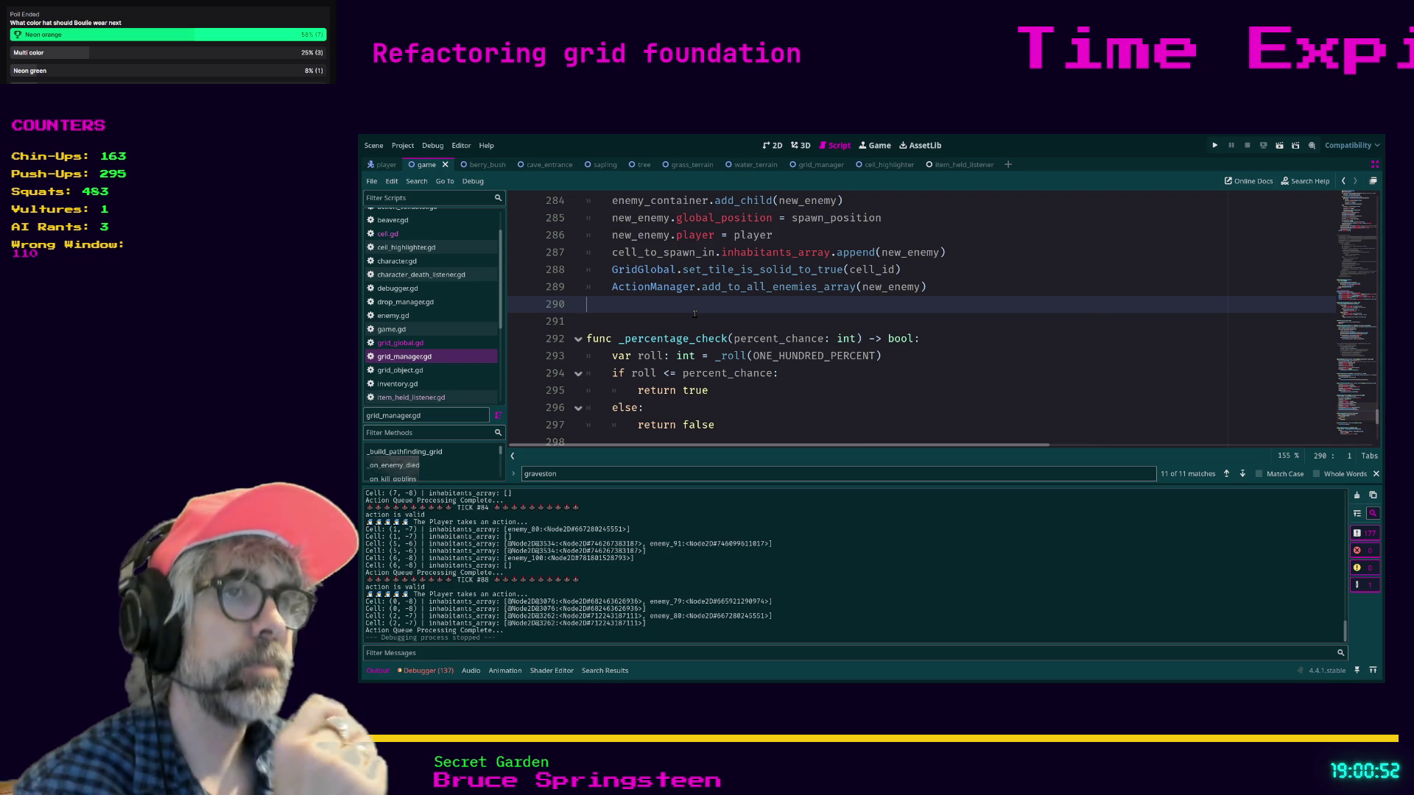
{"action": "left_click", "coordinate": [401, 343]}
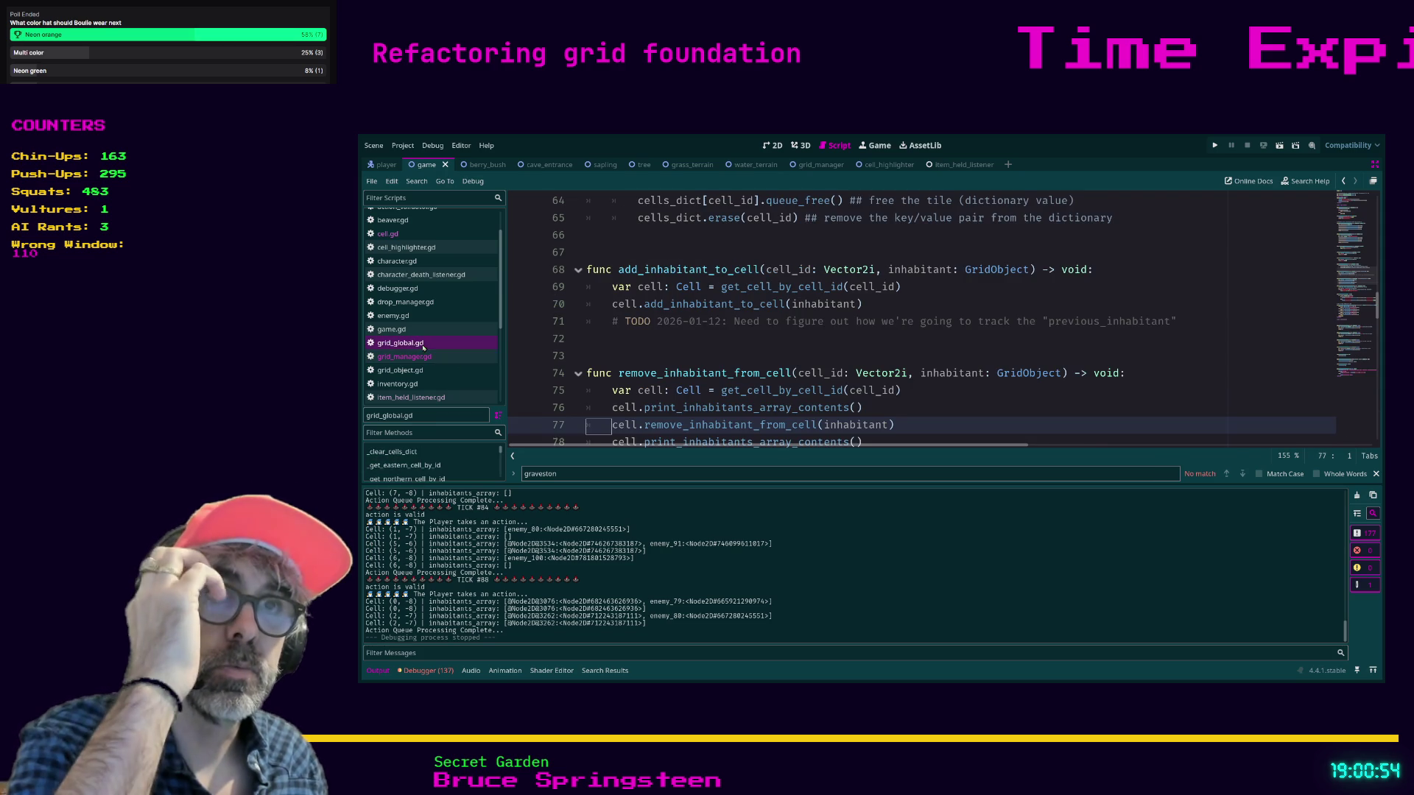
{"action": "left_click", "coordinate": [426, 357]}
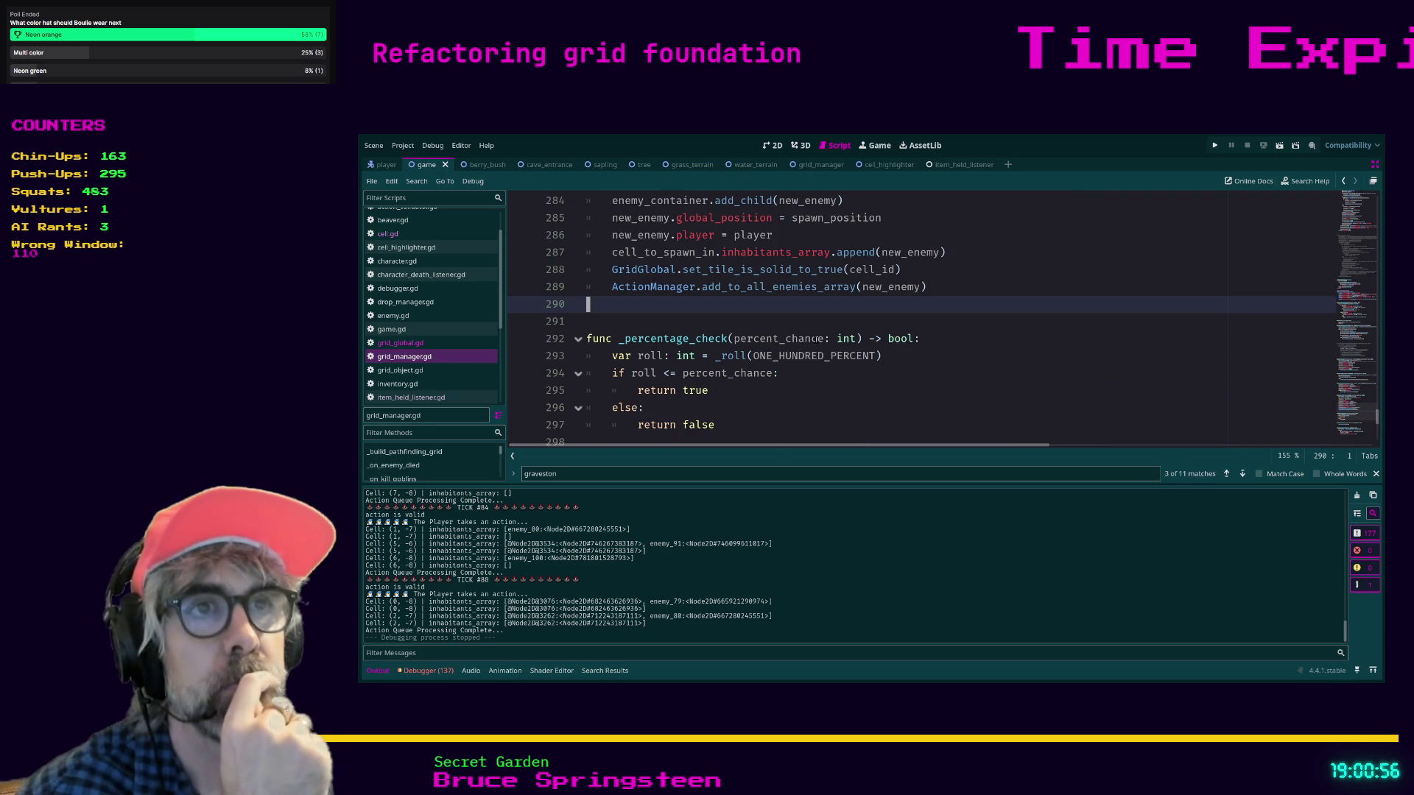
{"action": "scroll", "coordinate": [815, 337], "scroll_direction": "up", "scroll_amount": 2}
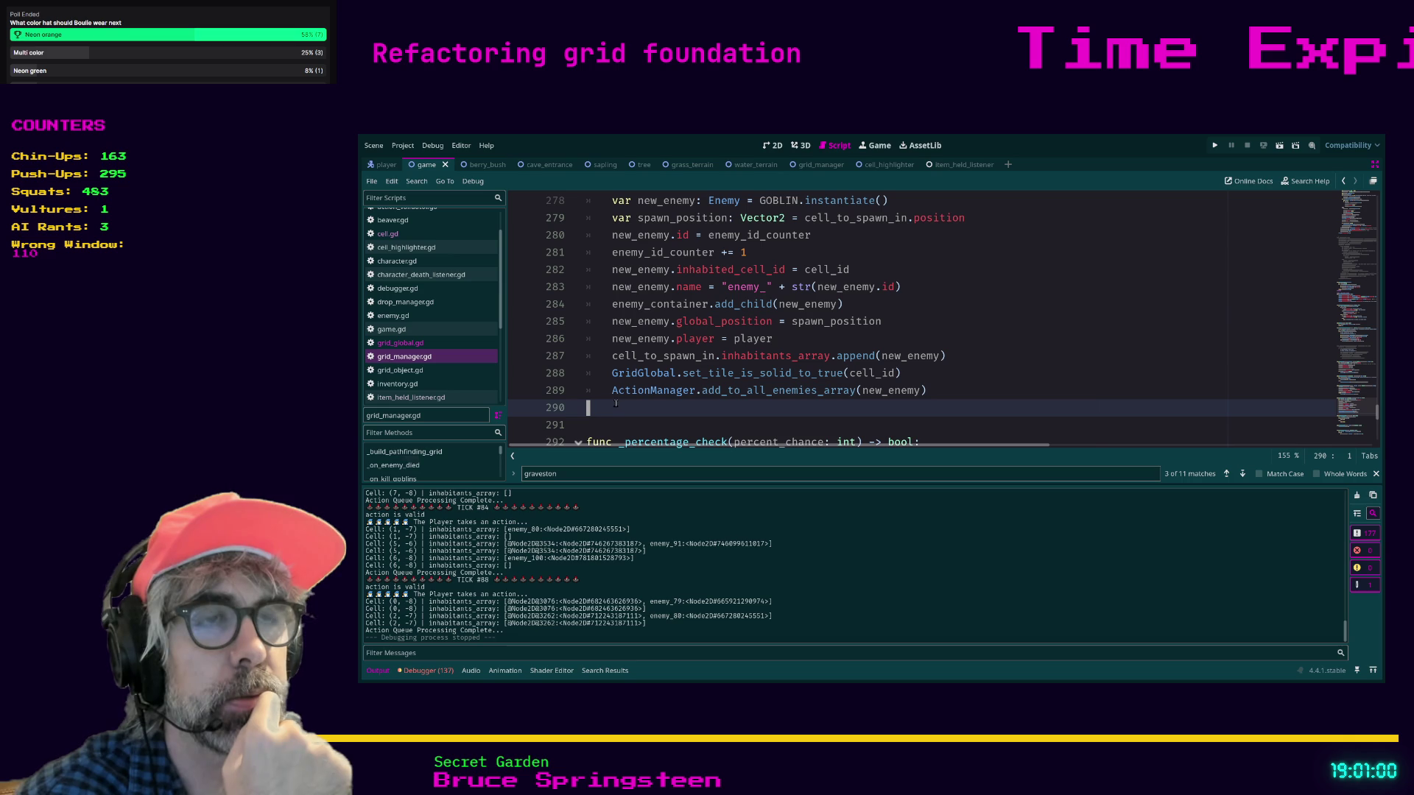
{"action": "scroll", "coordinate": [613, 402], "scroll_direction": "up", "scroll_amount": 1}
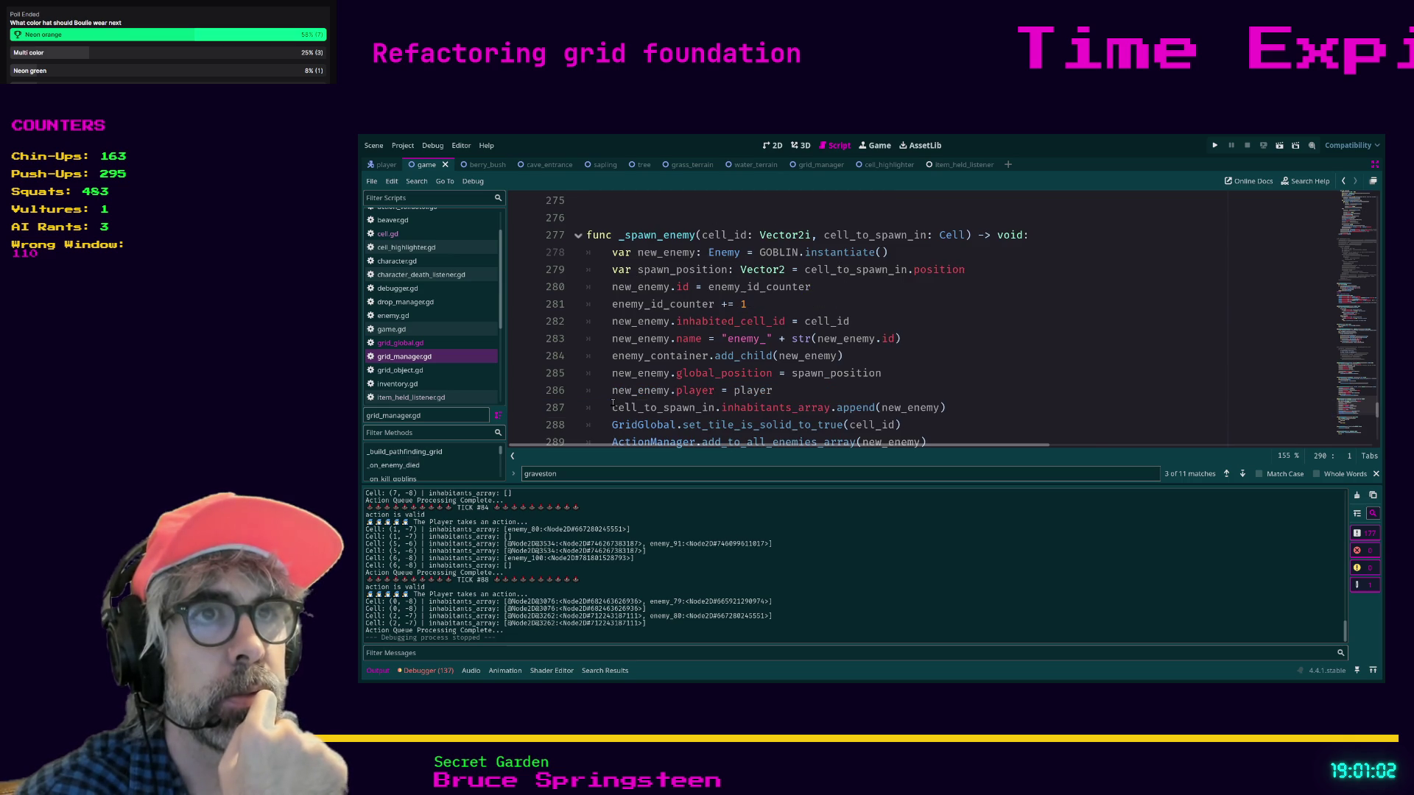
{"action": "left_click", "coordinate": [958, 371]}
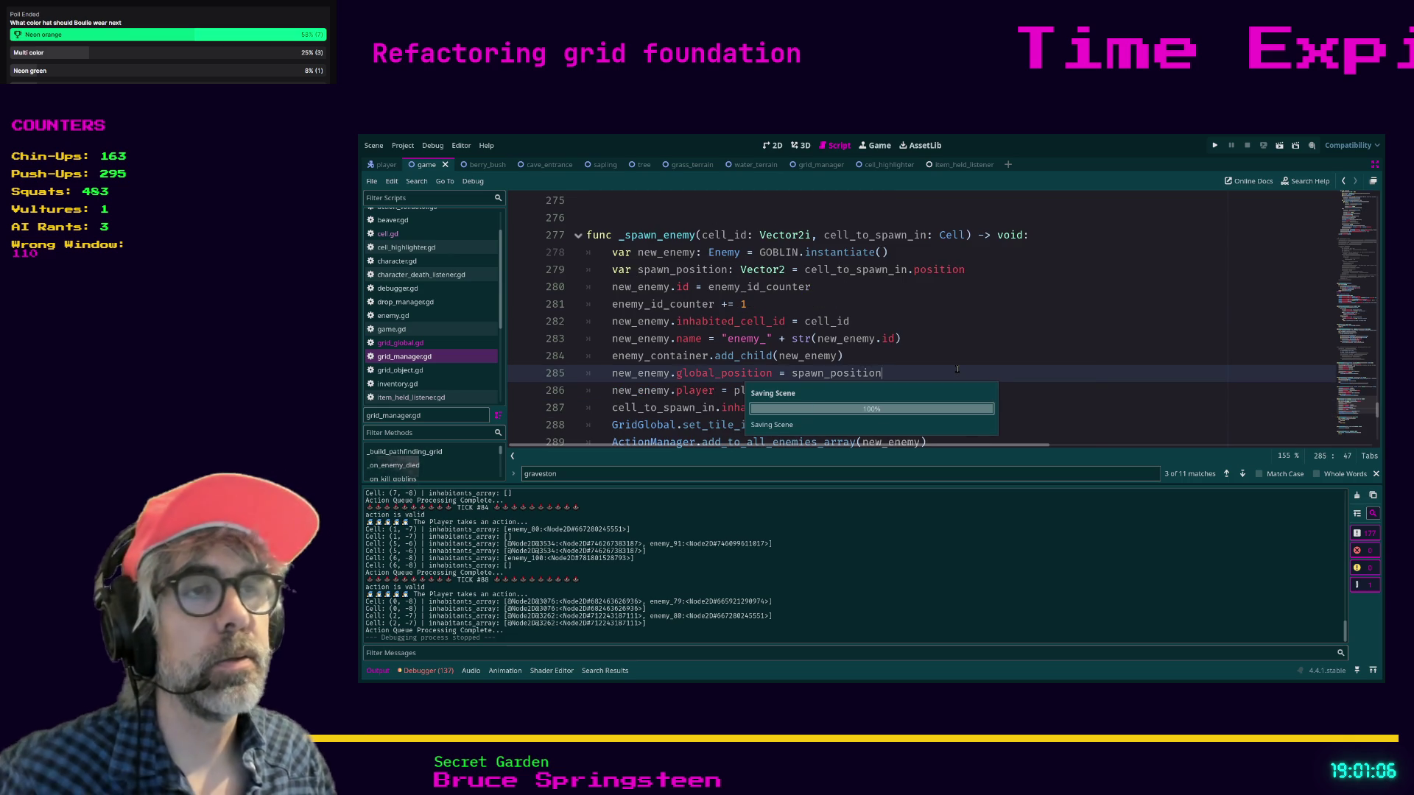
{"action": "key", "text": "F5"}
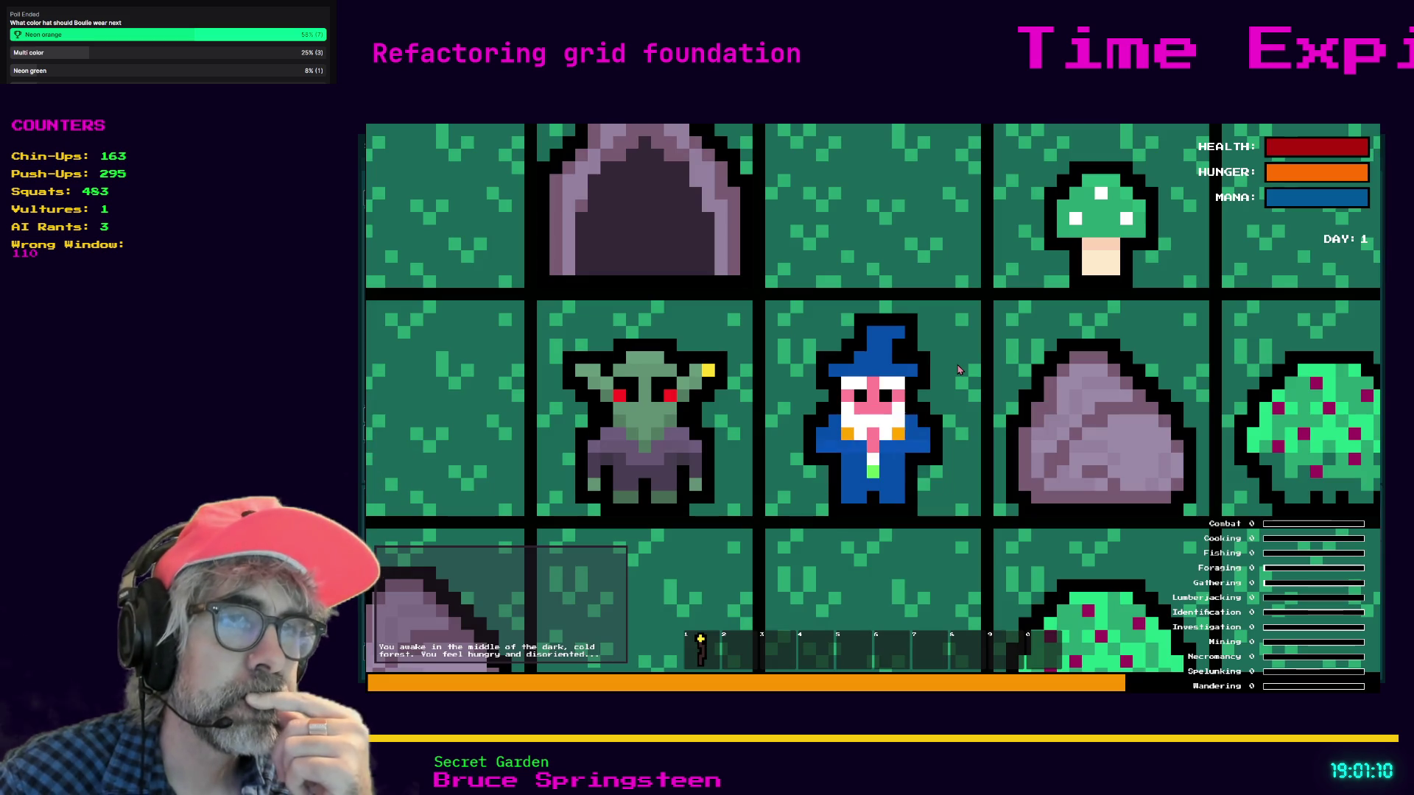
- Zoom out, harvest a Berry from the Berry Bush, take the Green Mushroom, then press C for crafting
{"action": "scroll", "coordinate": [960, 370], "scroll_direction": "down", "scroll_amount": 1}
{"action": "scroll", "coordinate": [960, 370], "scroll_direction": "down", "scroll_amount": 2}
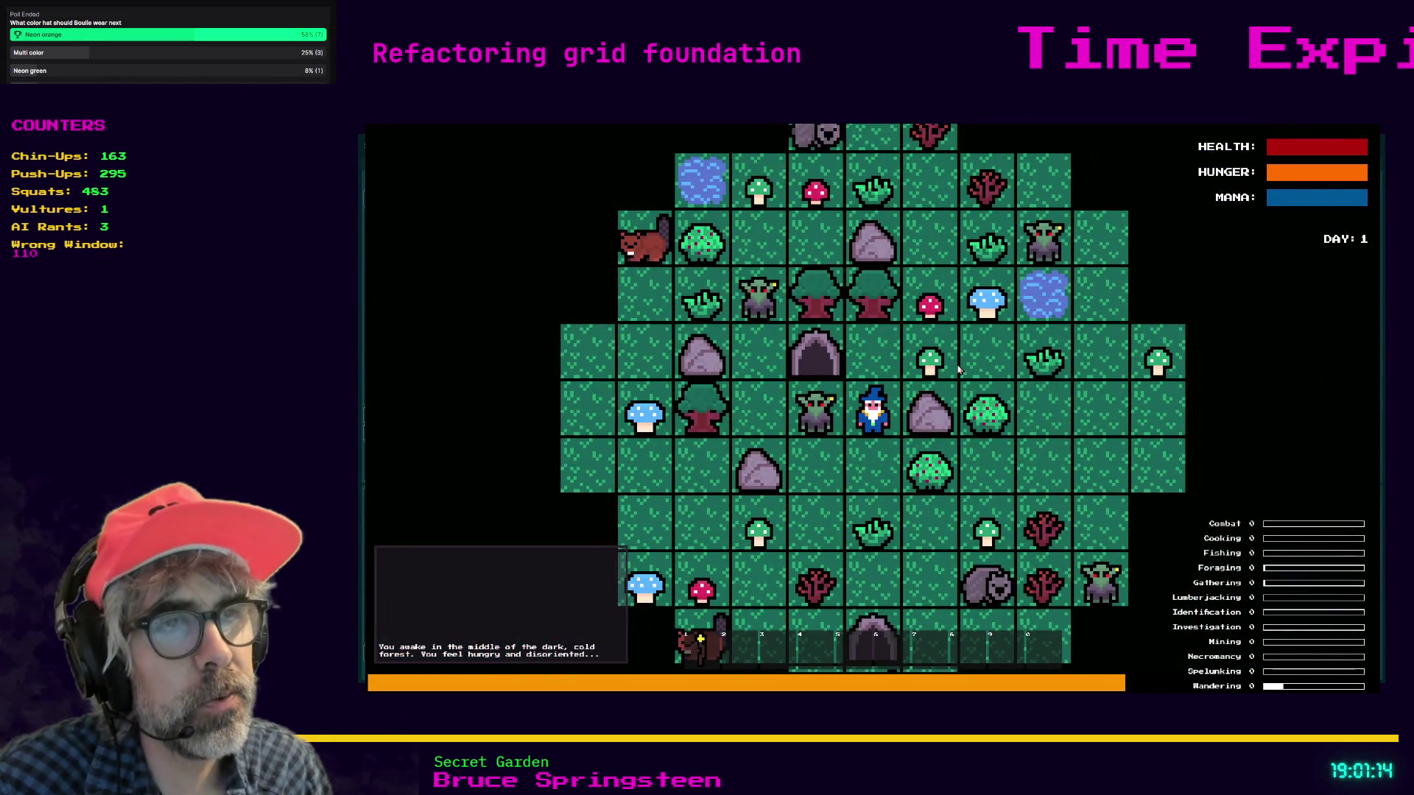
{"action": "key", "text": "Down"}
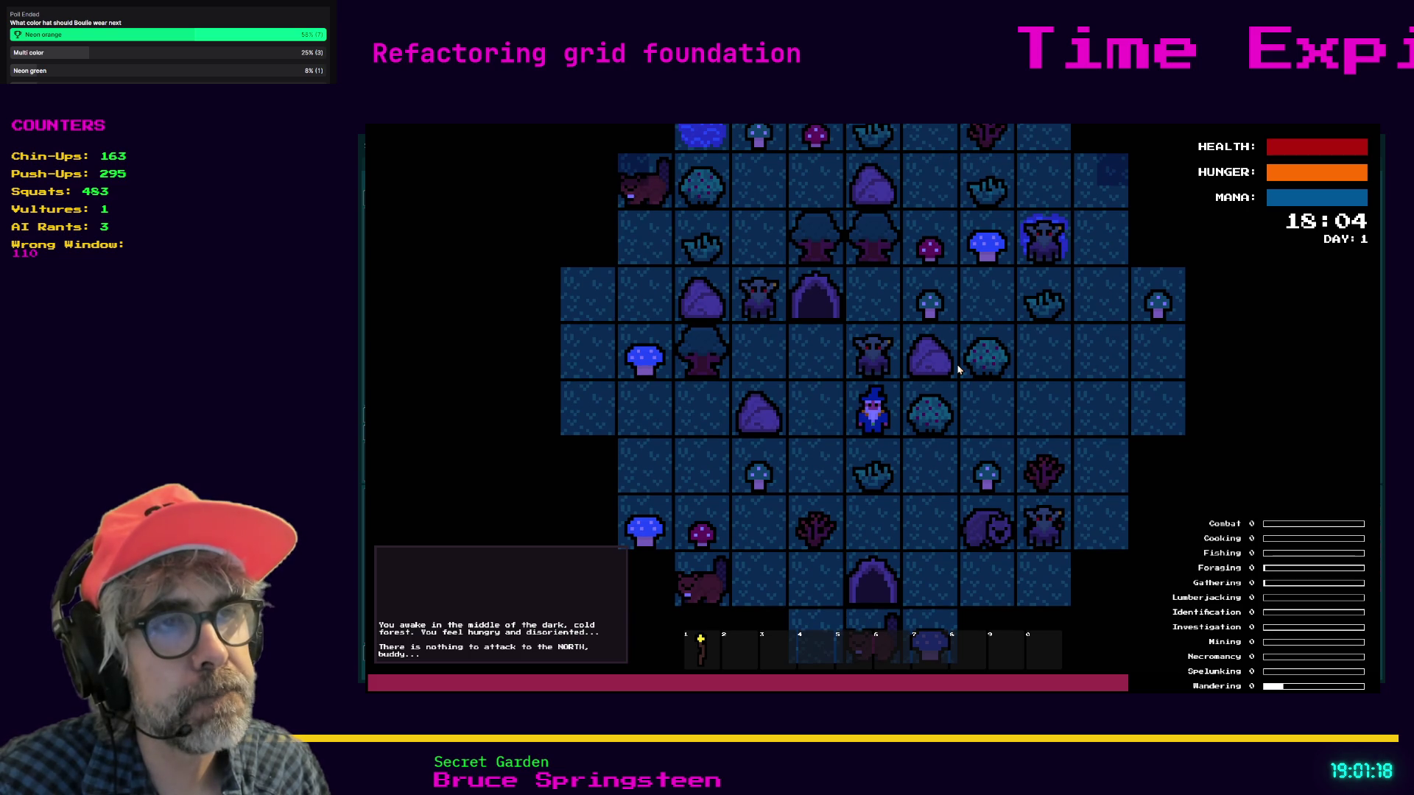
{"action": "key", "text": "Right"}
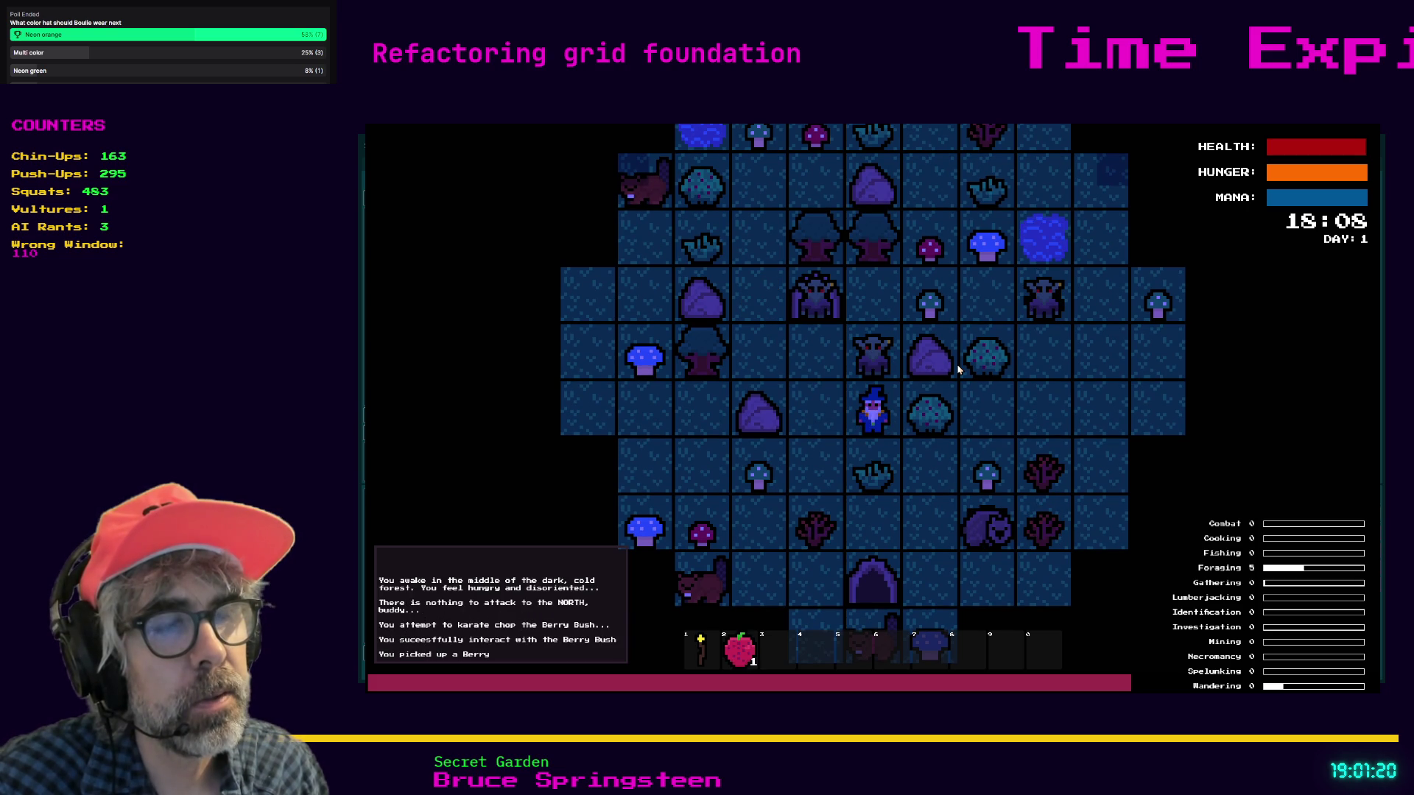
{"action": "key", "text": "Left"}
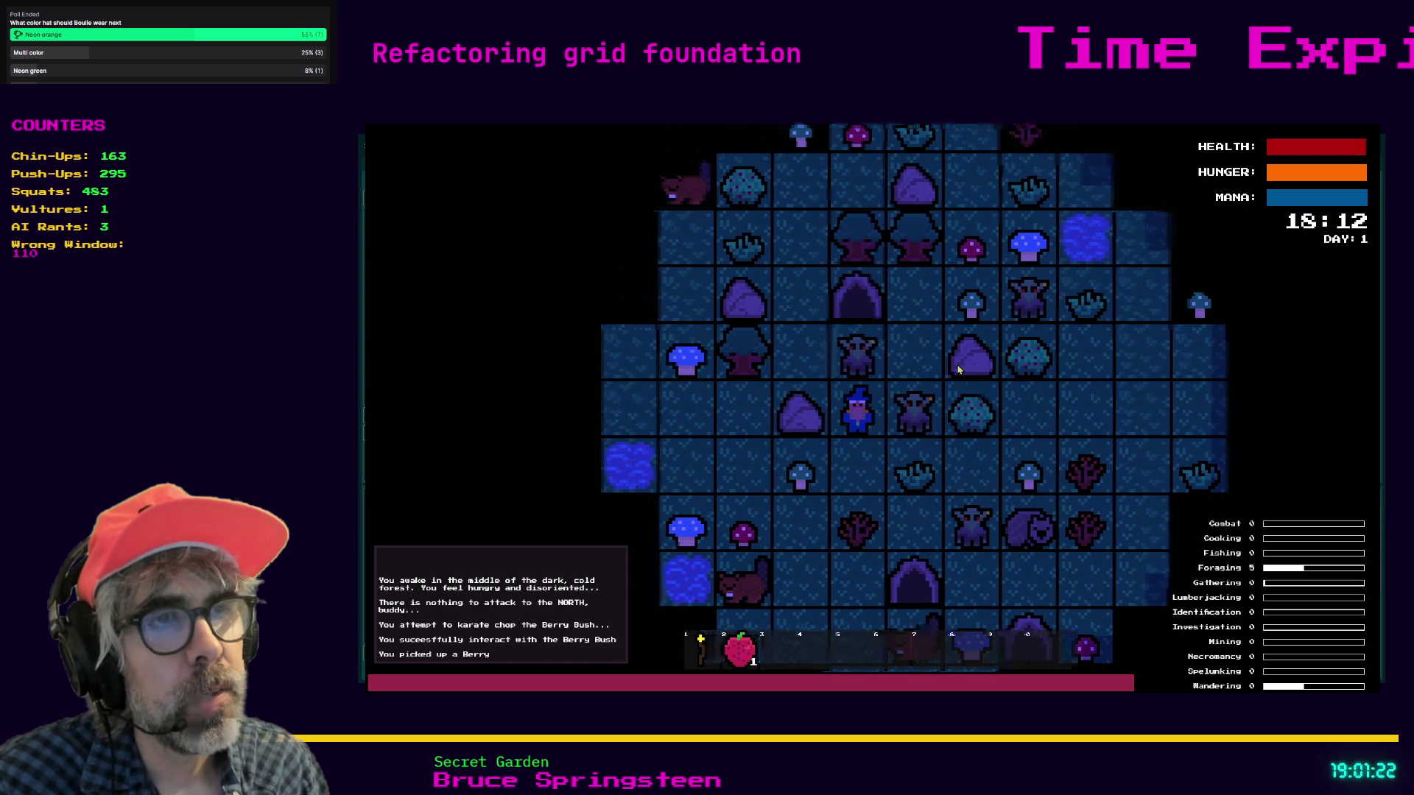
{"action": "key", "text": "Down"}
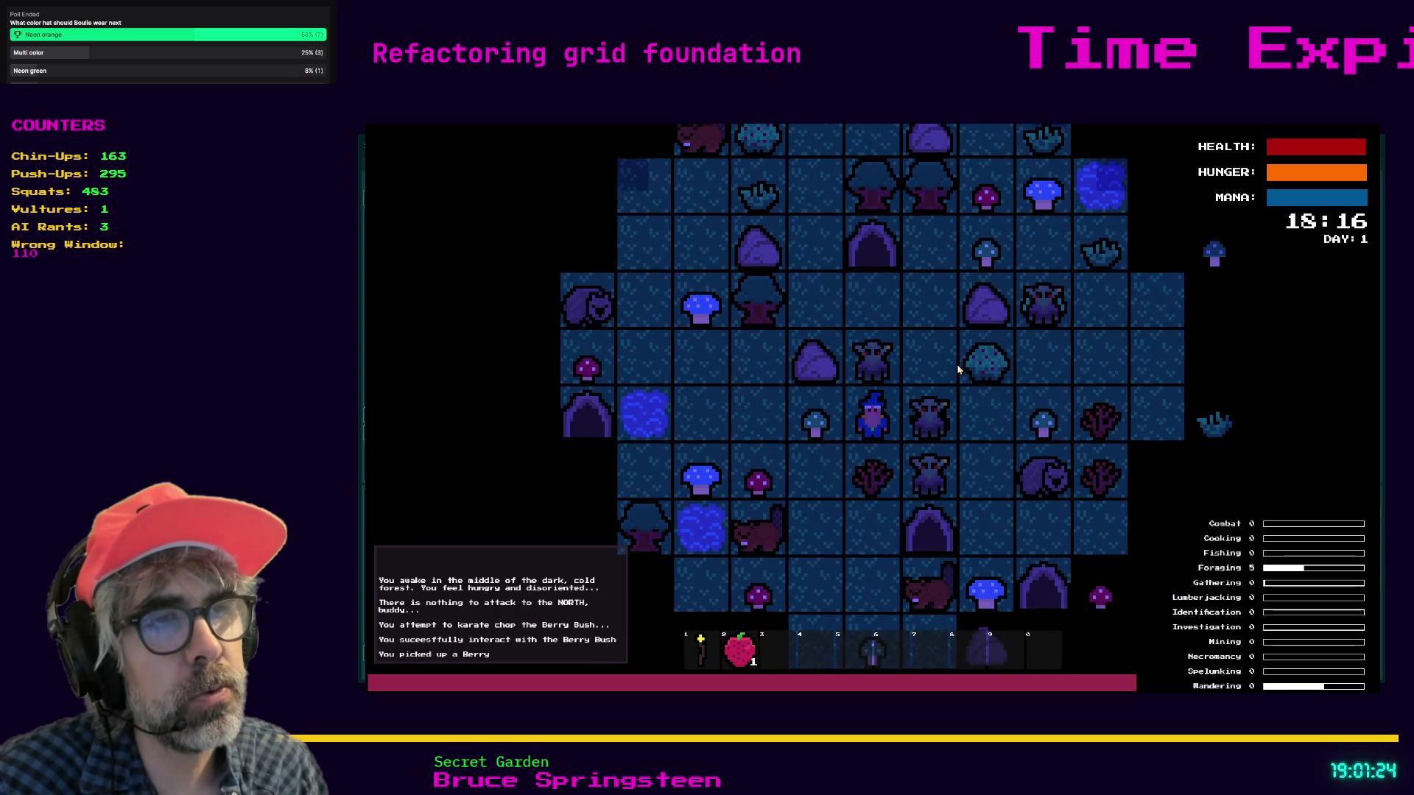
{"action": "key", "text": "Left"}
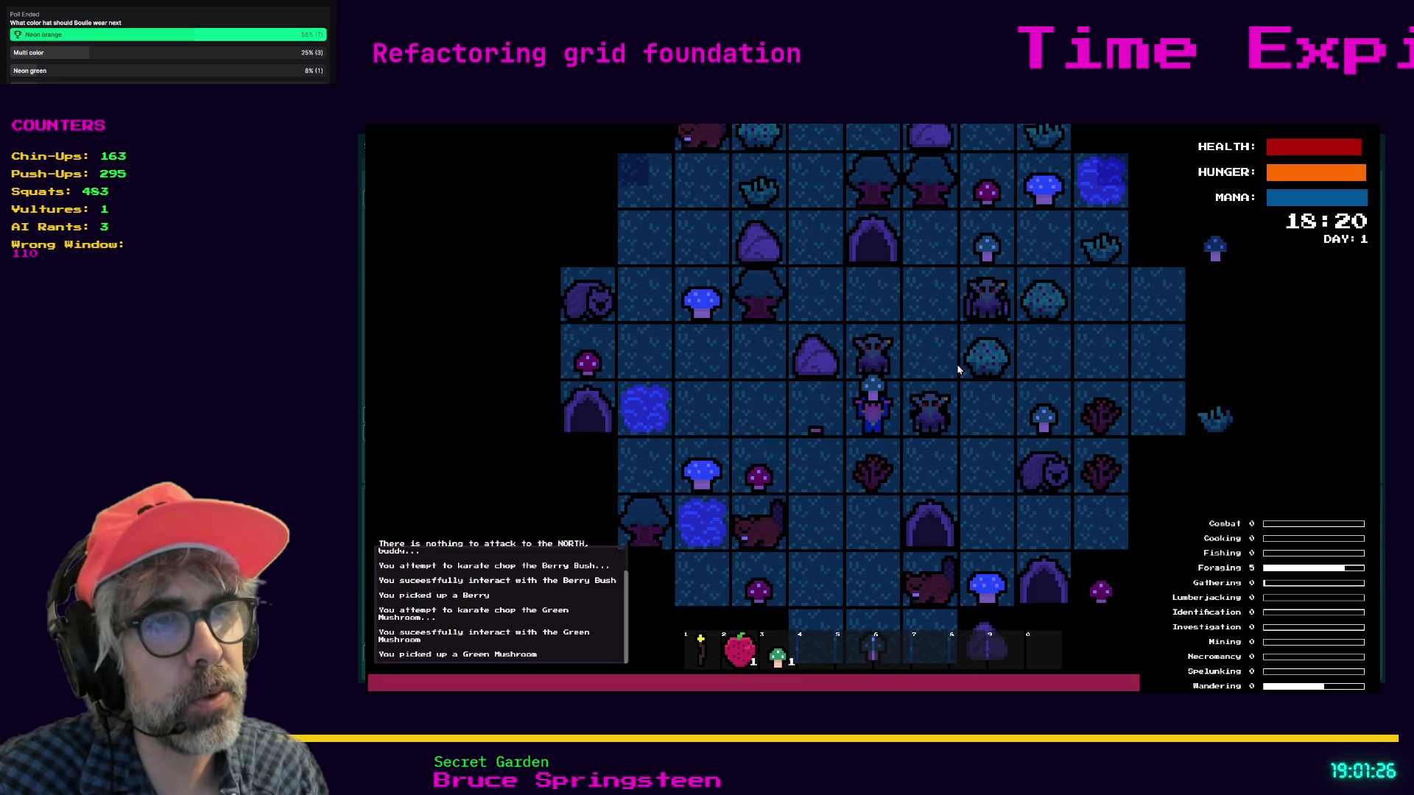
{"action": "key", "text": "Left"}
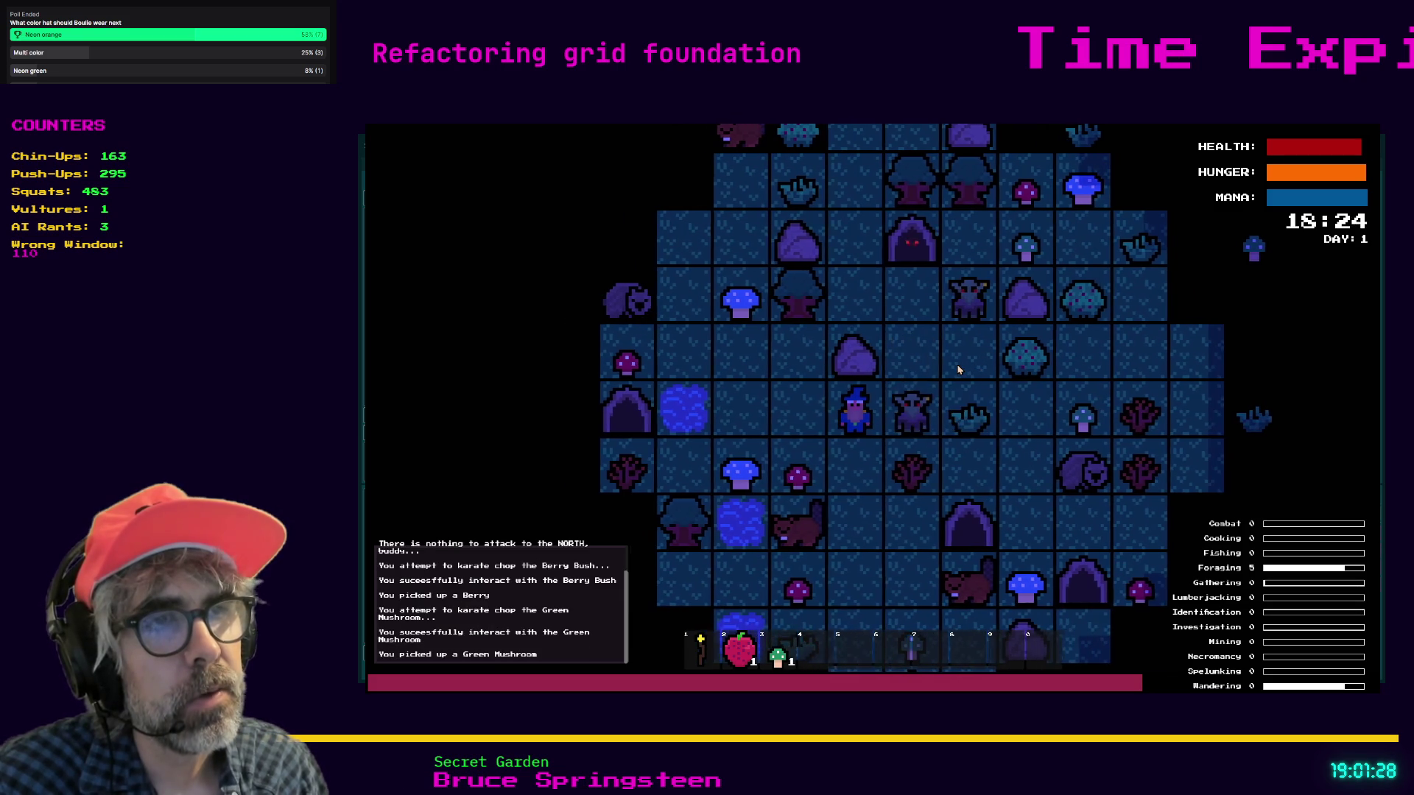
{"action": "key", "text": "c"}
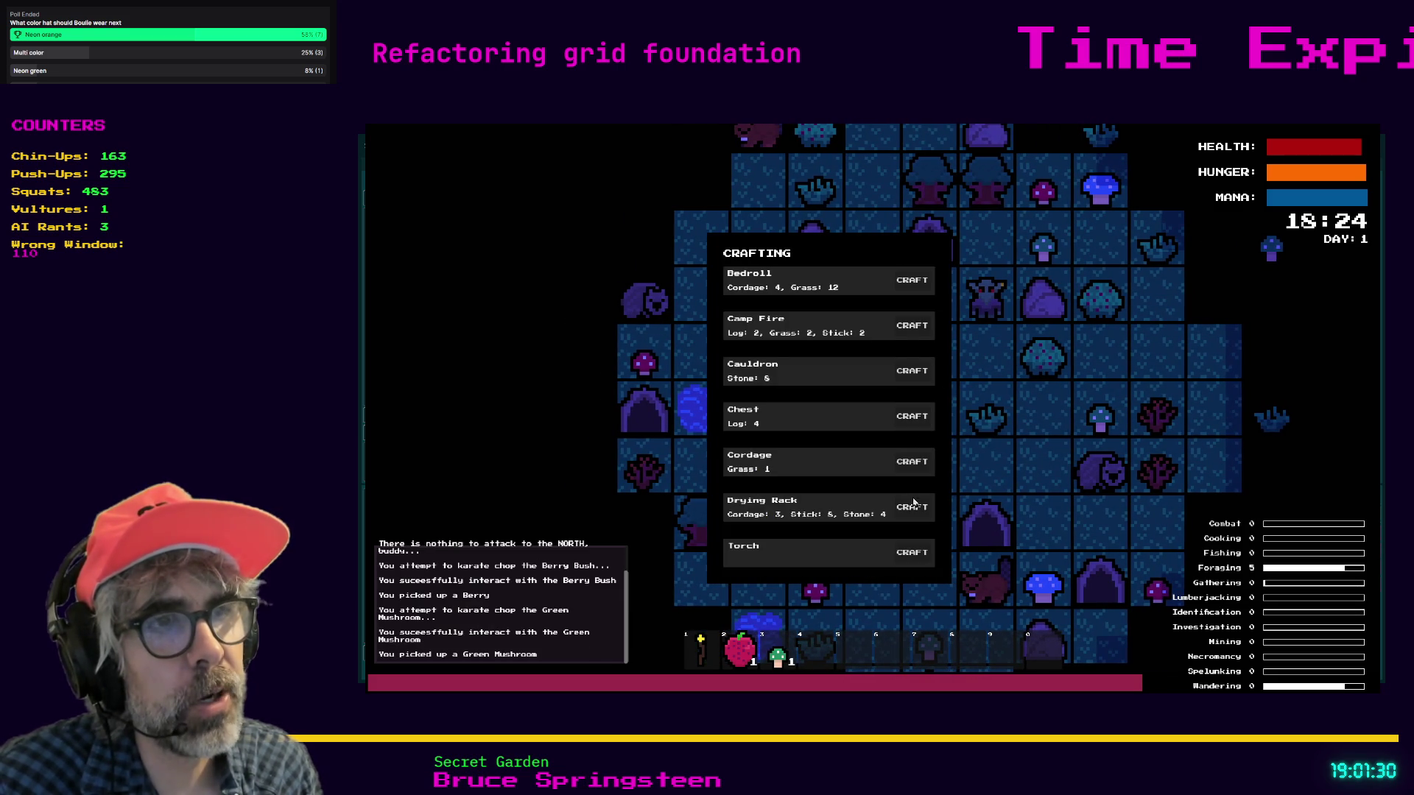
- Craft a Drying Rack and place it west of the wizard
{"action": "left_click", "coordinate": [913, 507]}
{"action": "key", "text": "c"}
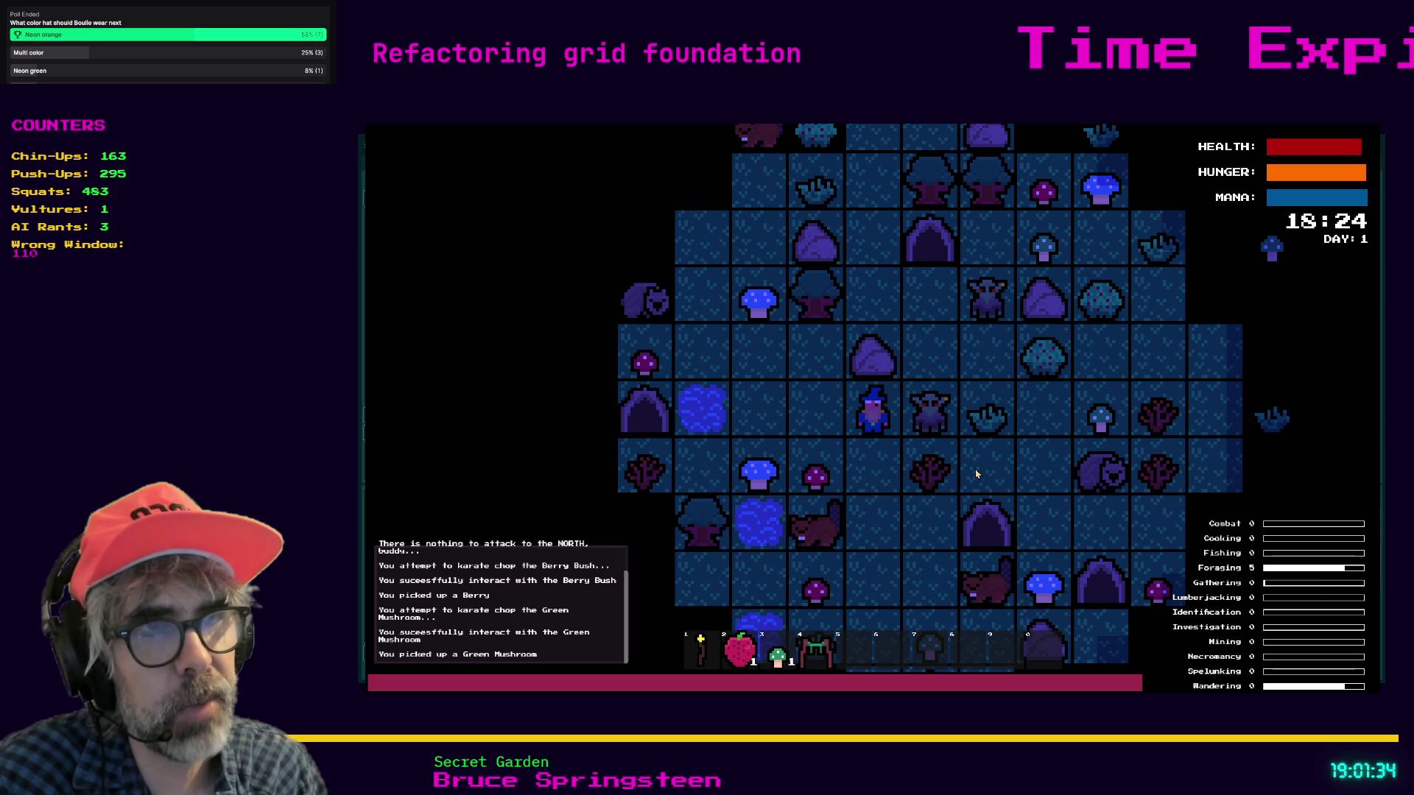
{"action": "key", "text": "4"}
{"action": "key", "text": "Left"}
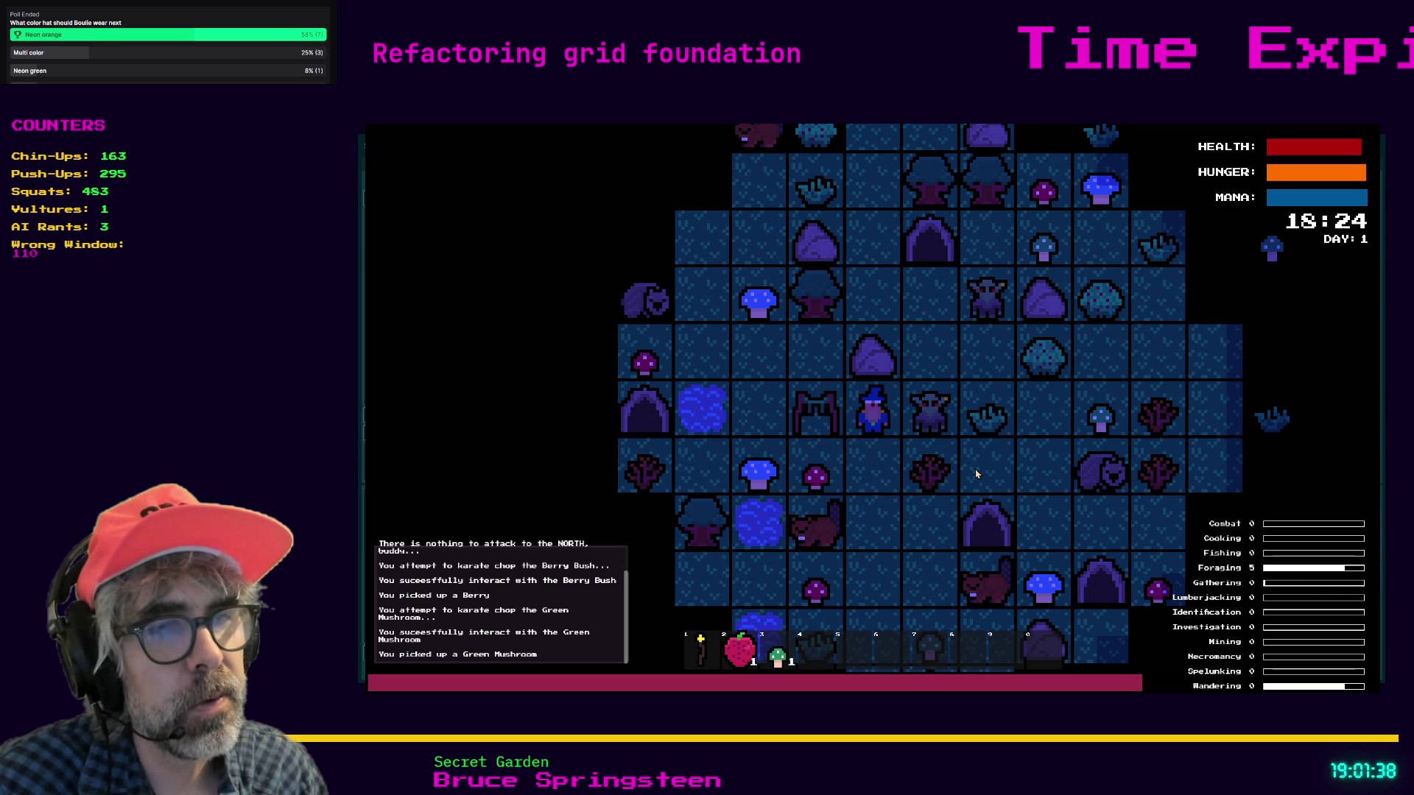
- Preview placing the mushroom beside the wizard and zoom the game view in
{"action": "key", "text": "3"}
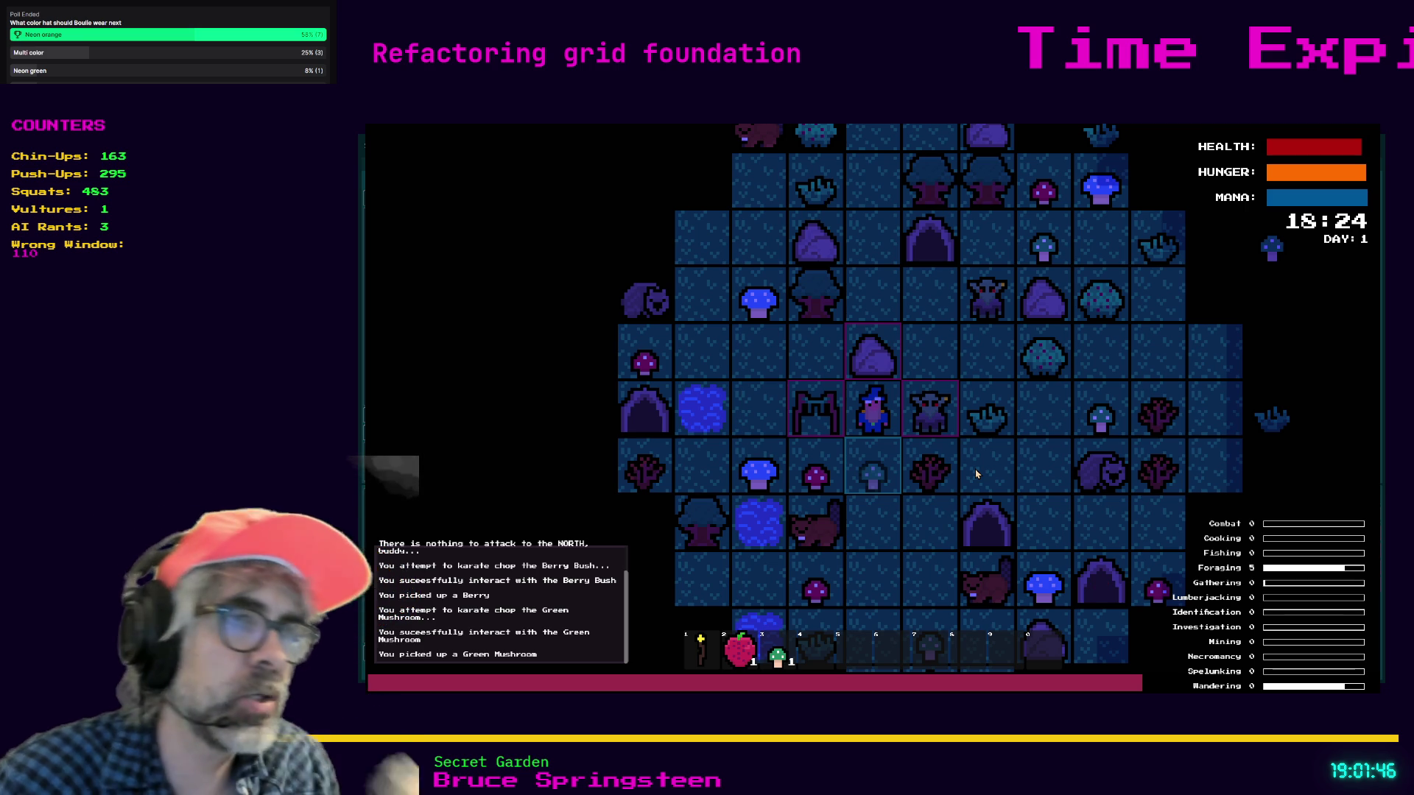
{"action": "scroll", "coordinate": [787, 450], "scroll_direction": "up", "scroll_amount": 2}
{"action": "scroll", "coordinate": [787, 451], "scroll_direction": "up", "scroll_amount": 2}
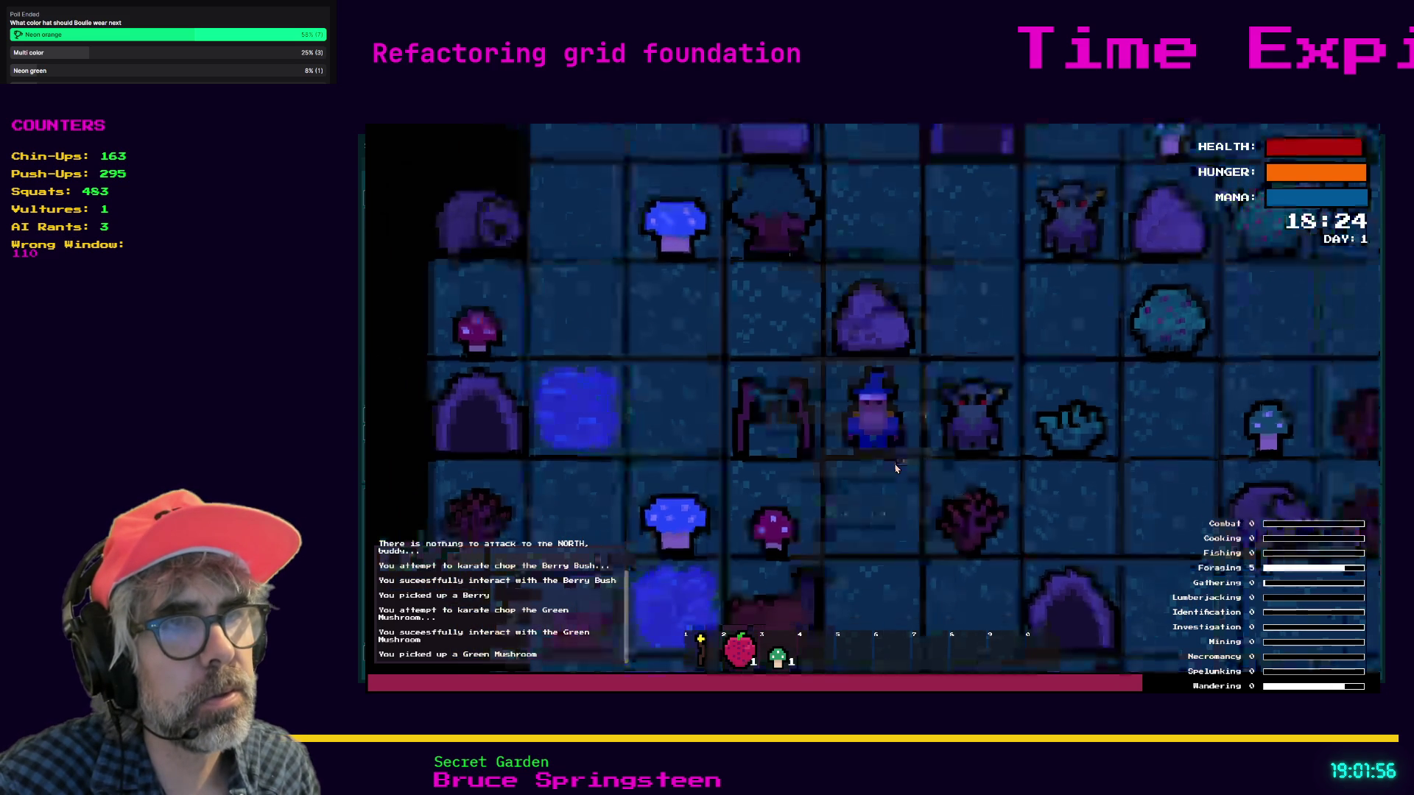
- Craft a Cauldron, then equip the yellow star item from hotbar slot 1
{"action": "key", "text": "c"}
{"action": "left_click", "coordinate": [907, 371]}
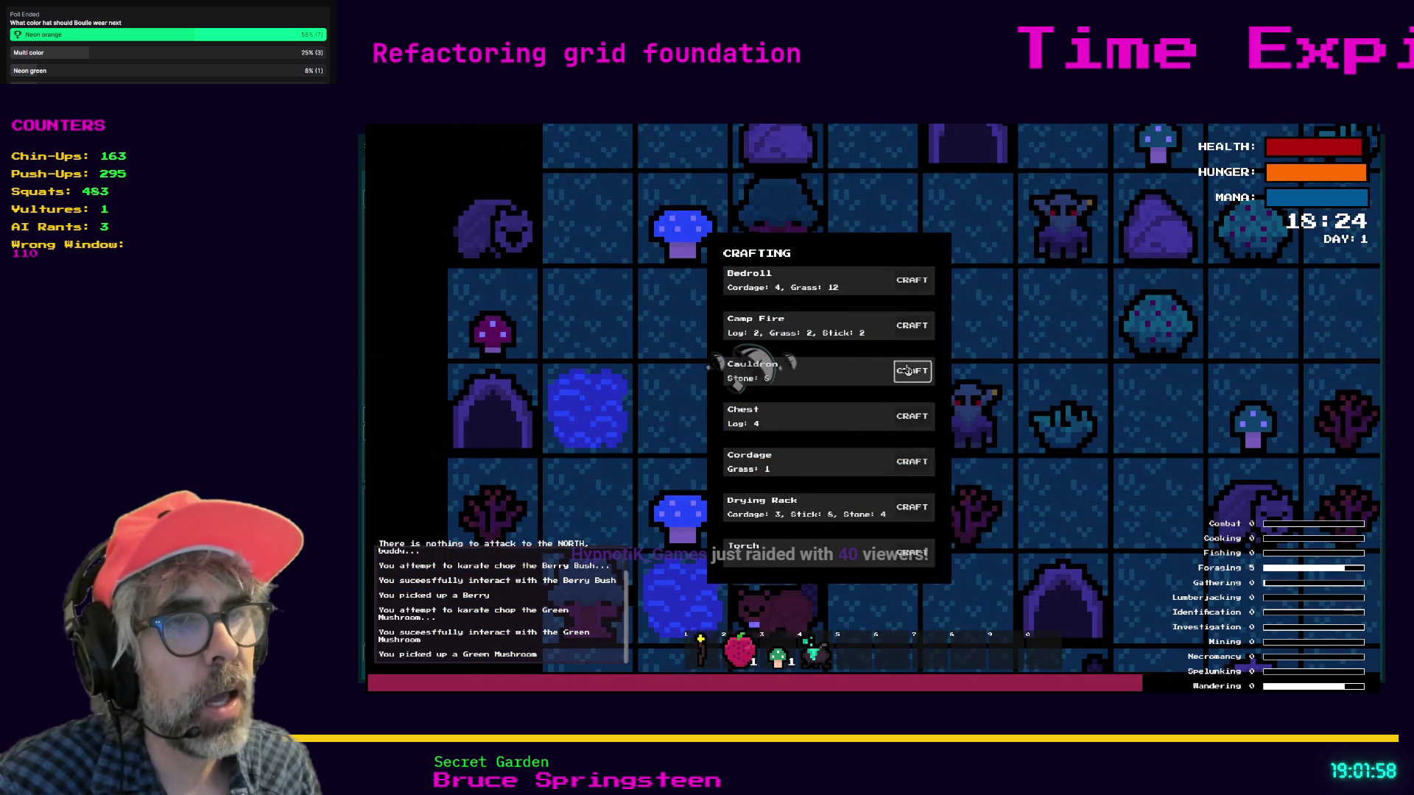
{"action": "key", "text": "Escape"}
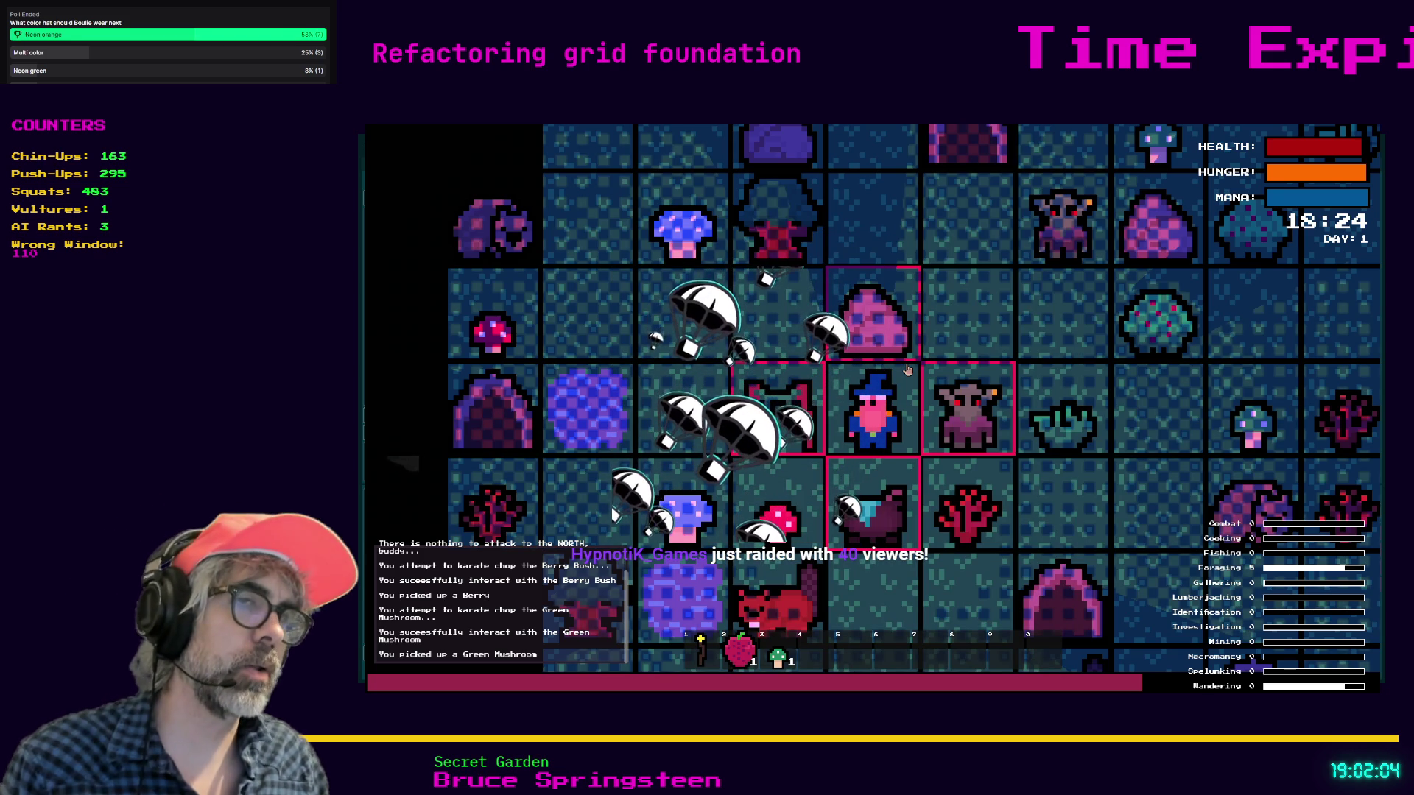
{"action": "key", "text": "1"}
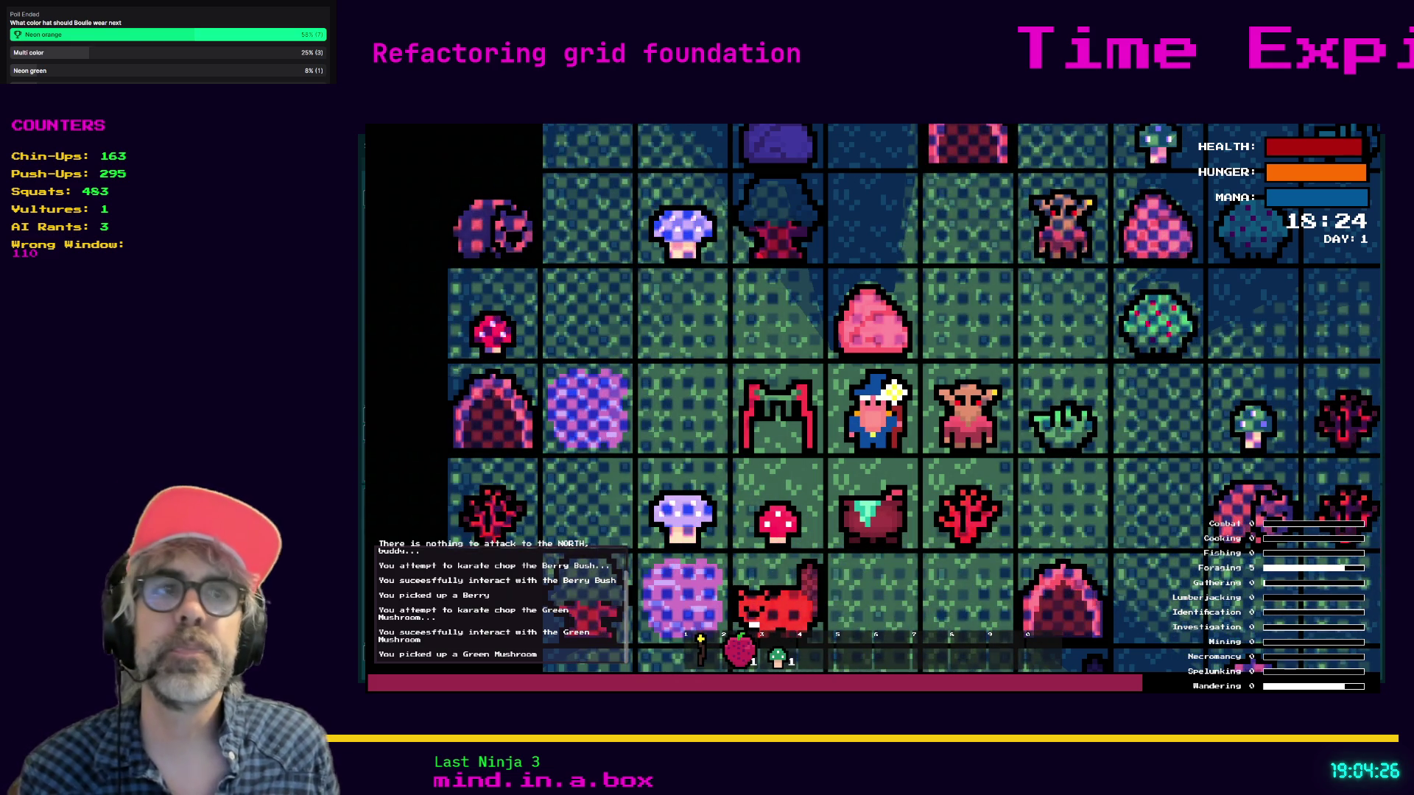
- Stop the running game with F8 and switch to the web browser
{"action": "key", "text": "F8"}
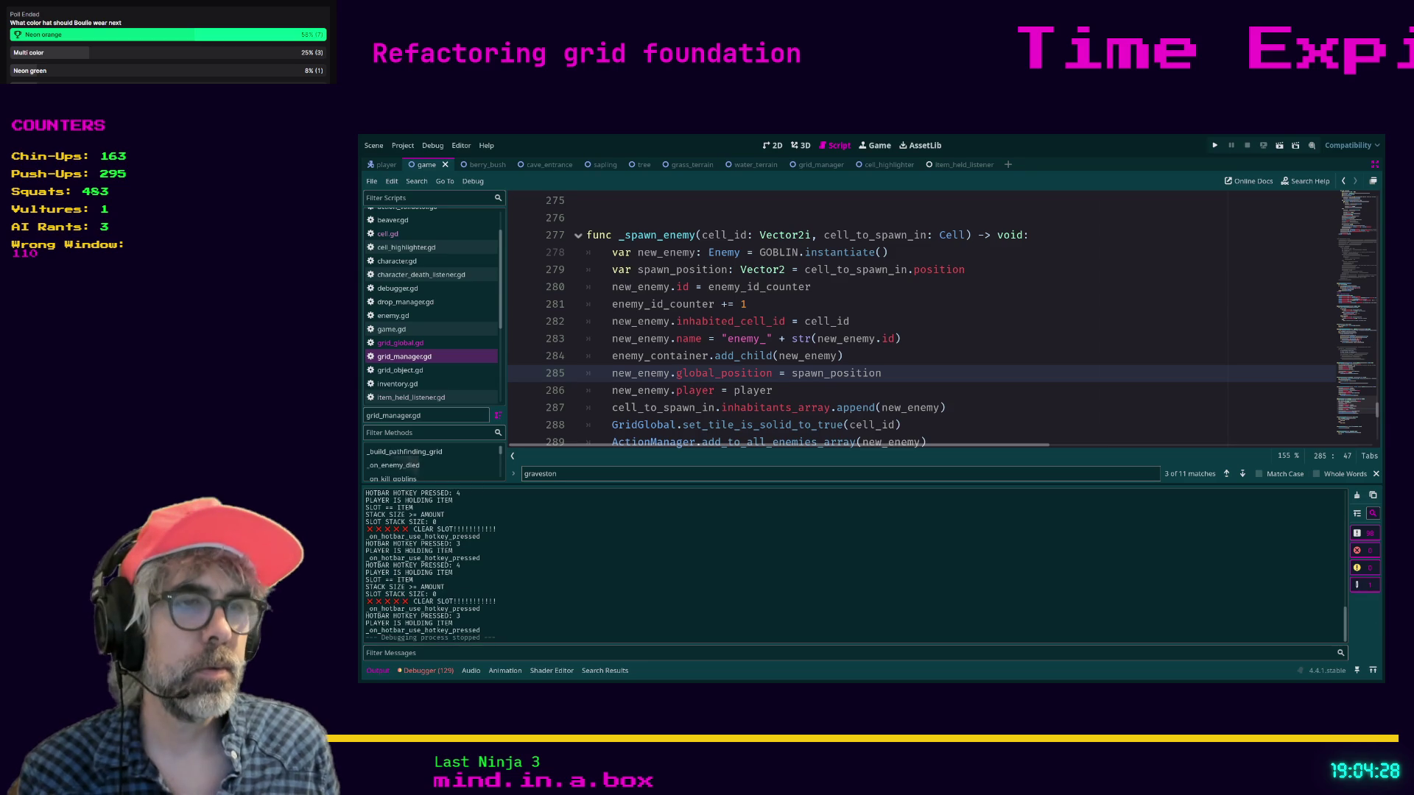
{"action": "key", "text": "alt+Tab"}
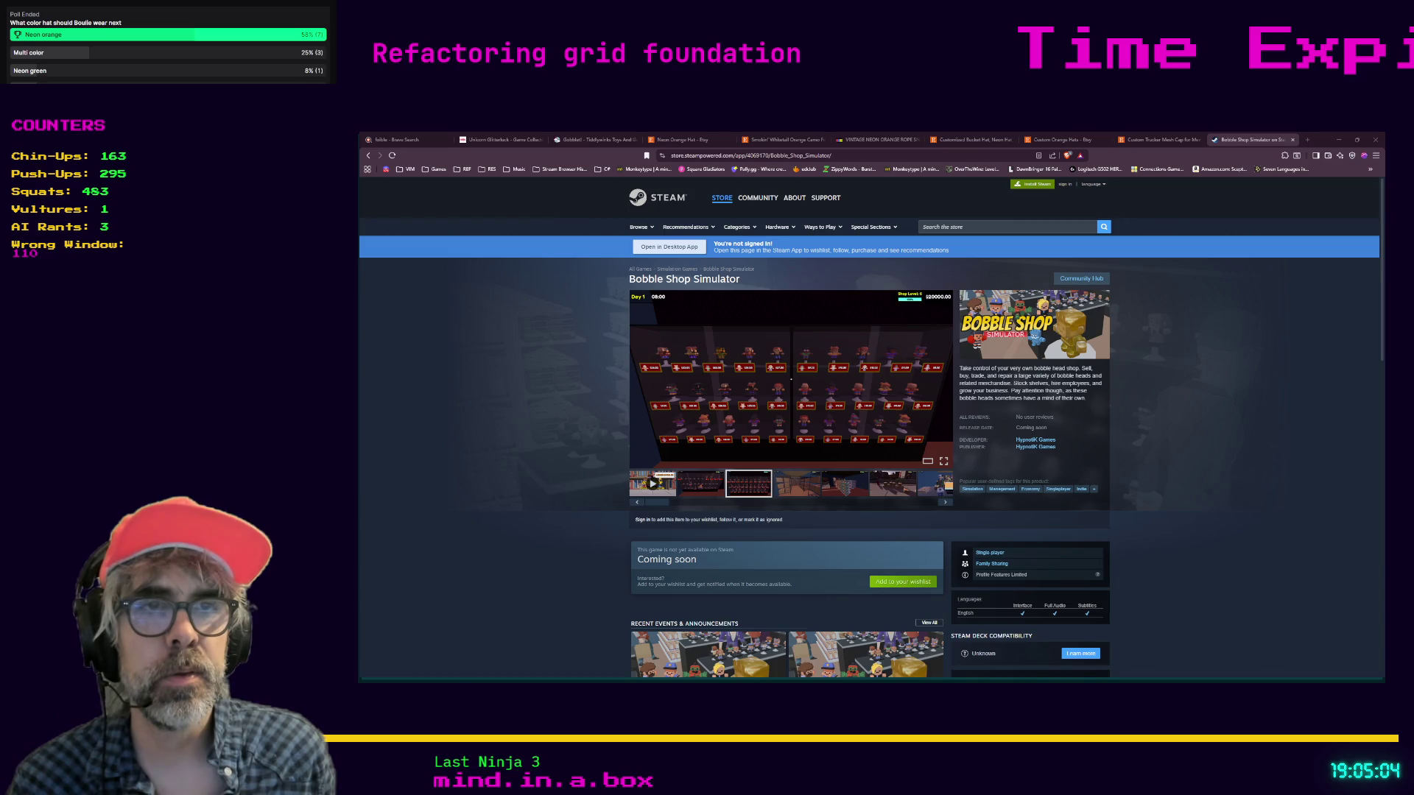
- Enlarge the Bobble Shop Simulator trailer and turn its volume up
{"action": "left_click", "coordinate": [943, 467]}
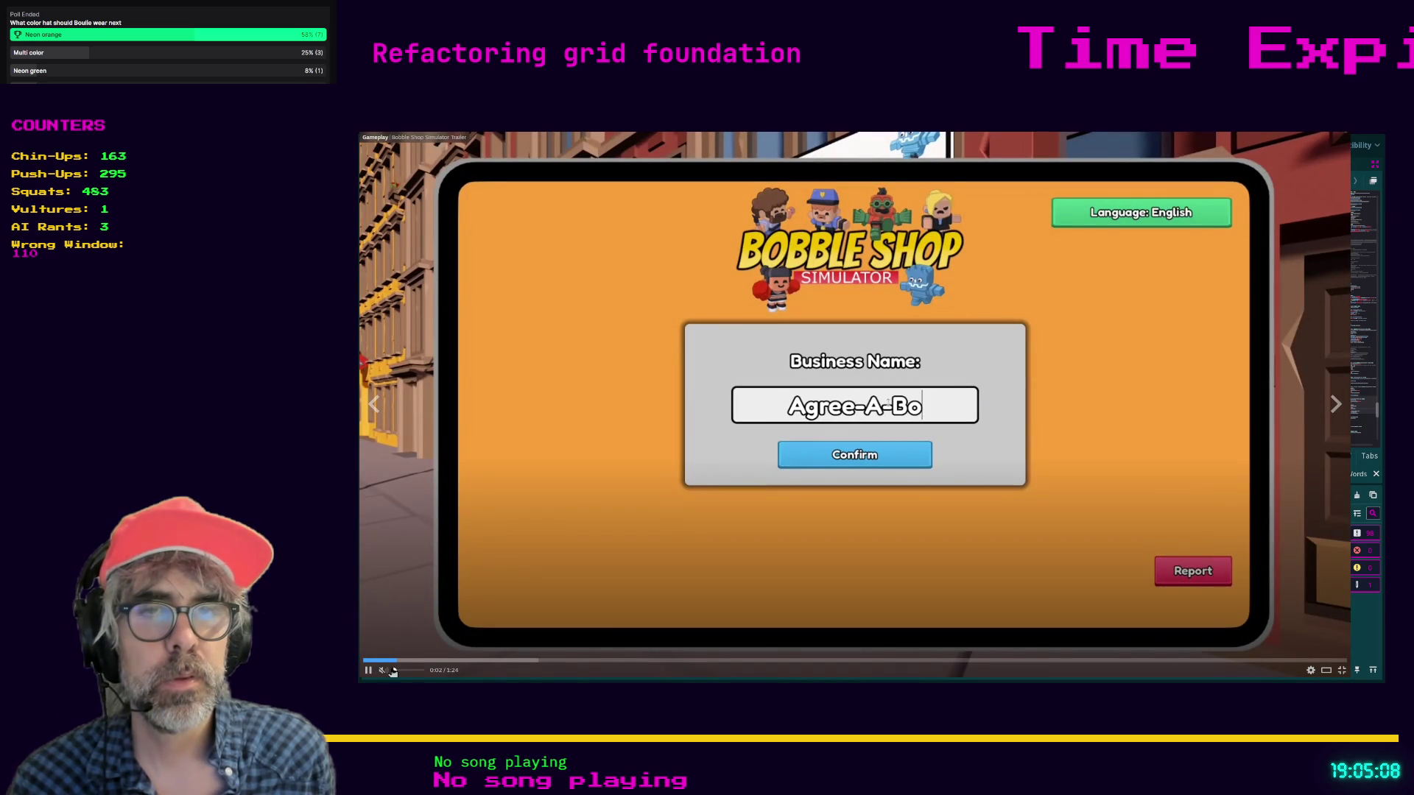
{"action": "left_click_drag", "start_coordinate": [392, 672], "coordinate": [420, 672]}
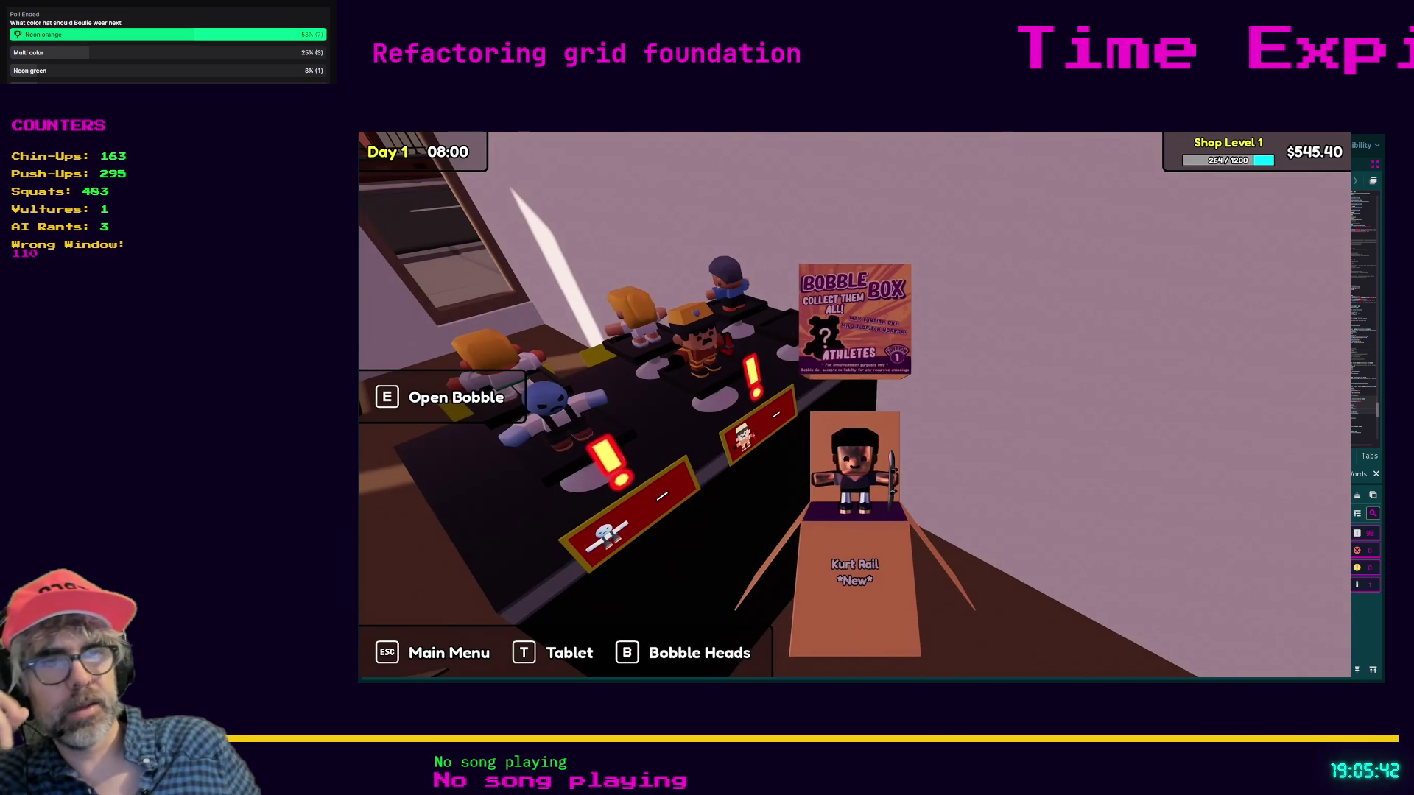
{"action": "key", "text": "e"}
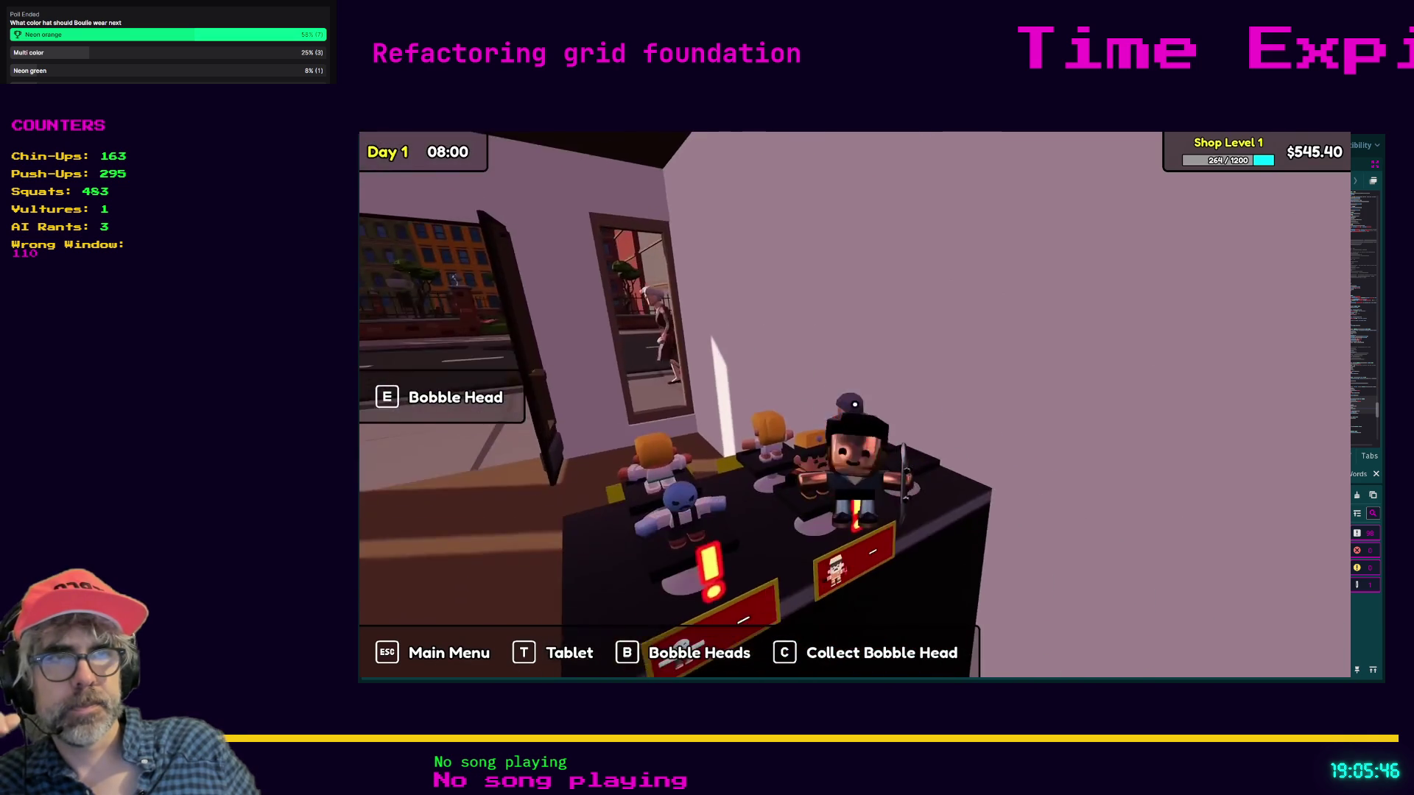
- Operate the store media player controls and view a store screenshot full-size
{"action": "left_click", "coordinate": [854, 405]}
{"action": "left_click", "coordinate": [854, 404]}
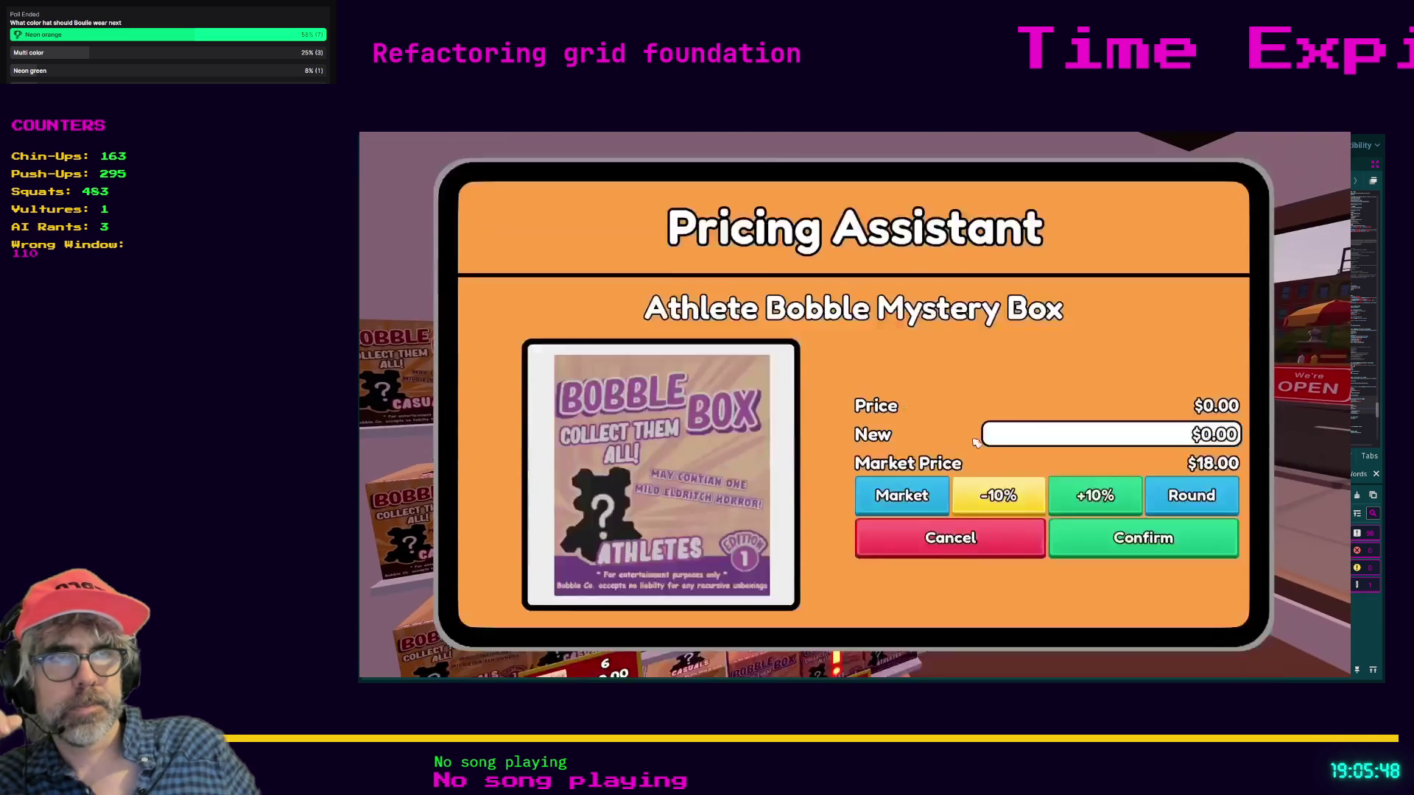
{"action": "left_click", "coordinate": [972, 505]}
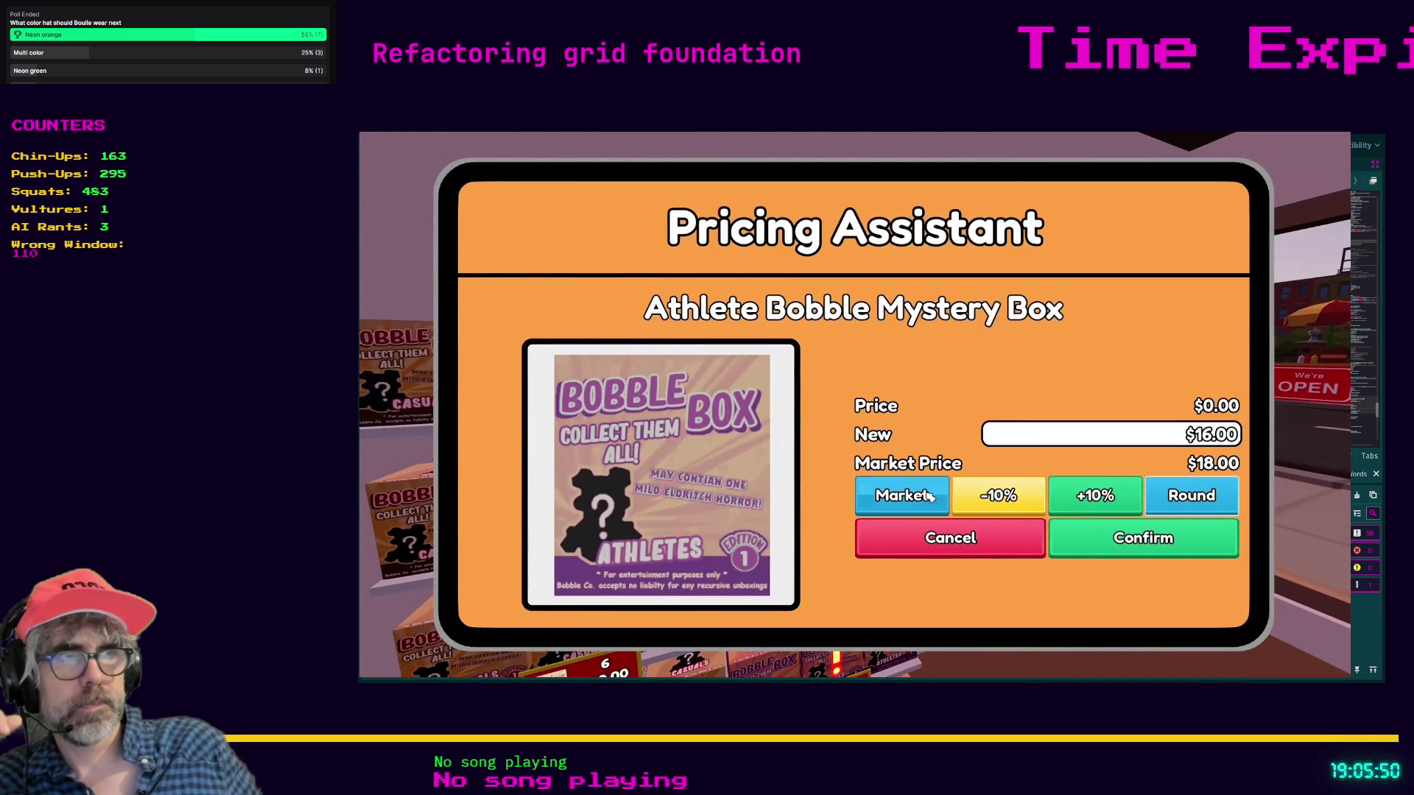
{"action": "left_click", "coordinate": [1053, 510]}
{"action": "left_click", "coordinate": [1142, 537]}
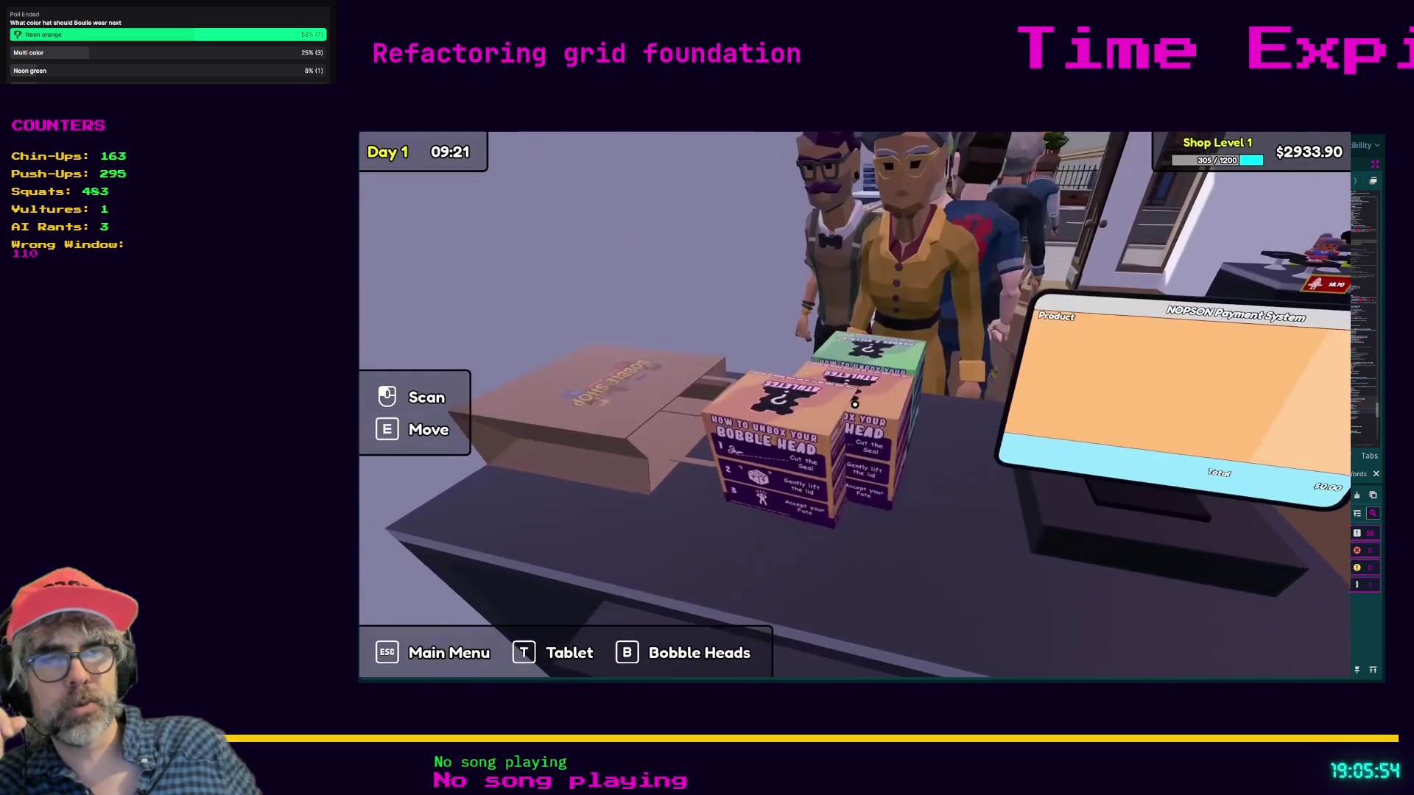
{"action": "left_click", "coordinate": [854, 405]}
{"action": "left_click", "coordinate": [854, 404]}
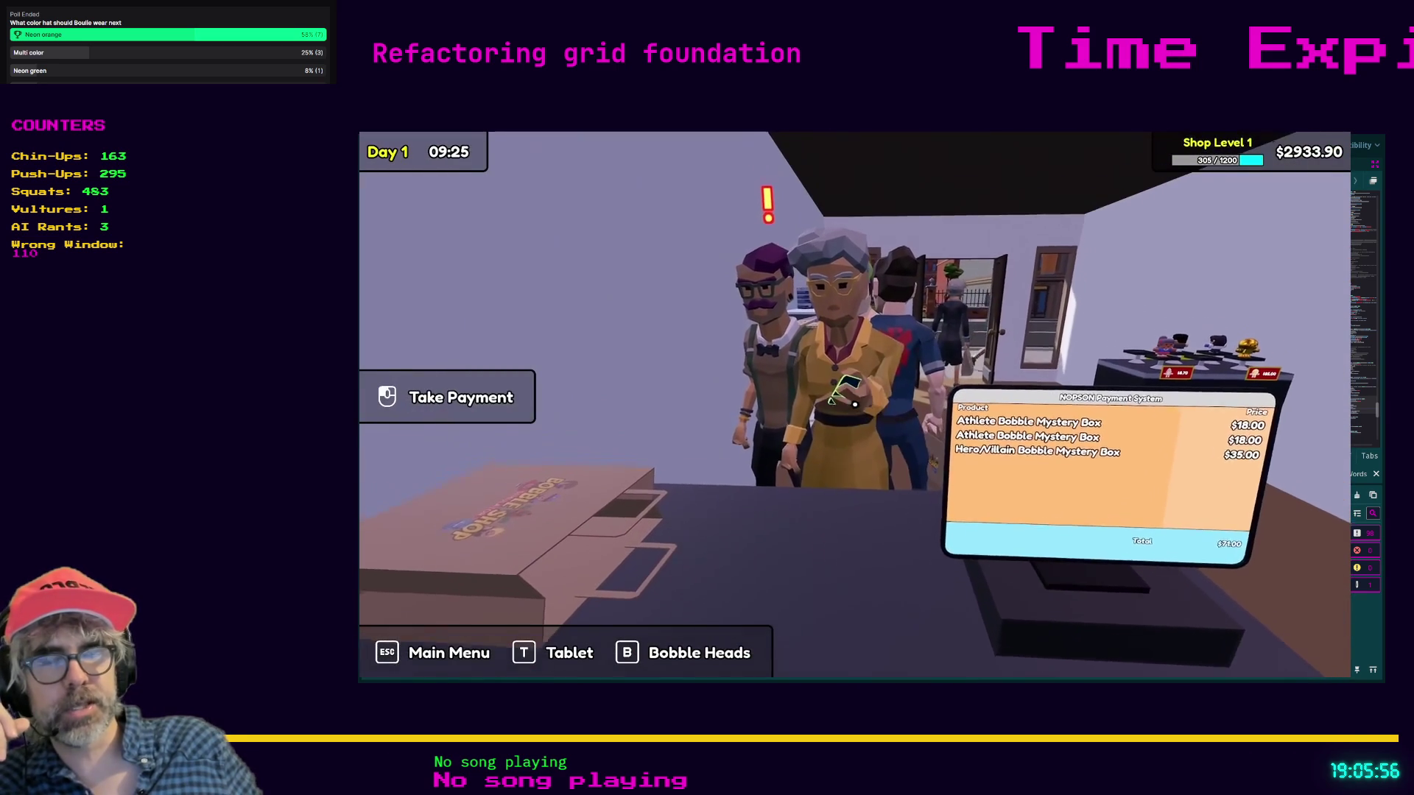
{"action": "left_click", "coordinate": [855, 404]}
{"action": "left_click", "coordinate": [765, 528]}
{"action": "left_click", "coordinate": [767, 484]}
{"action": "left_click", "coordinate": [806, 549]}
{"action": "left_click", "coordinate": [805, 549]}
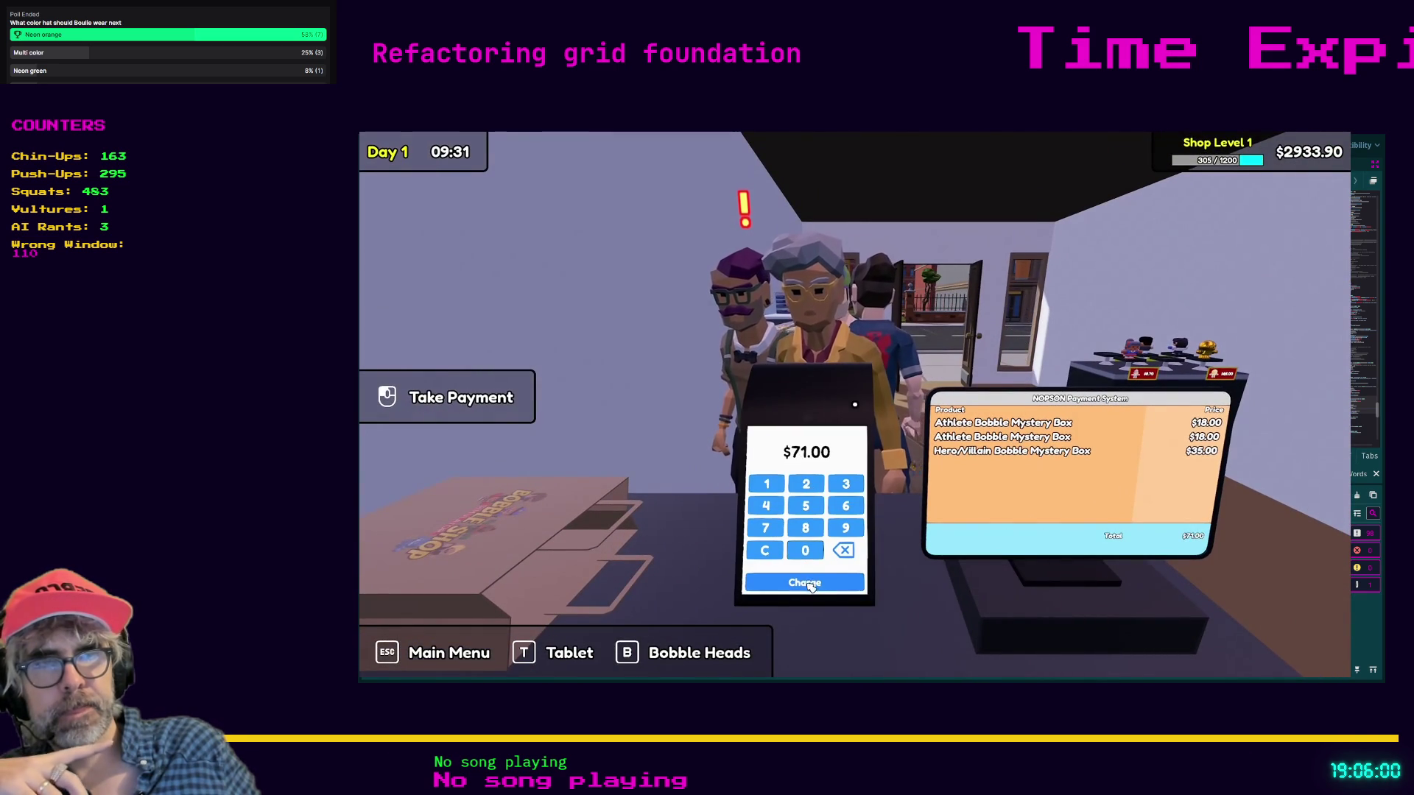
{"action": "left_click", "coordinate": [805, 582]}
{"action": "left_click", "coordinate": [854, 405]}
{"action": "left_click", "coordinate": [854, 404]}
{"action": "left_click", "coordinate": [855, 404]}
{"action": "left_click", "coordinate": [854, 404]}
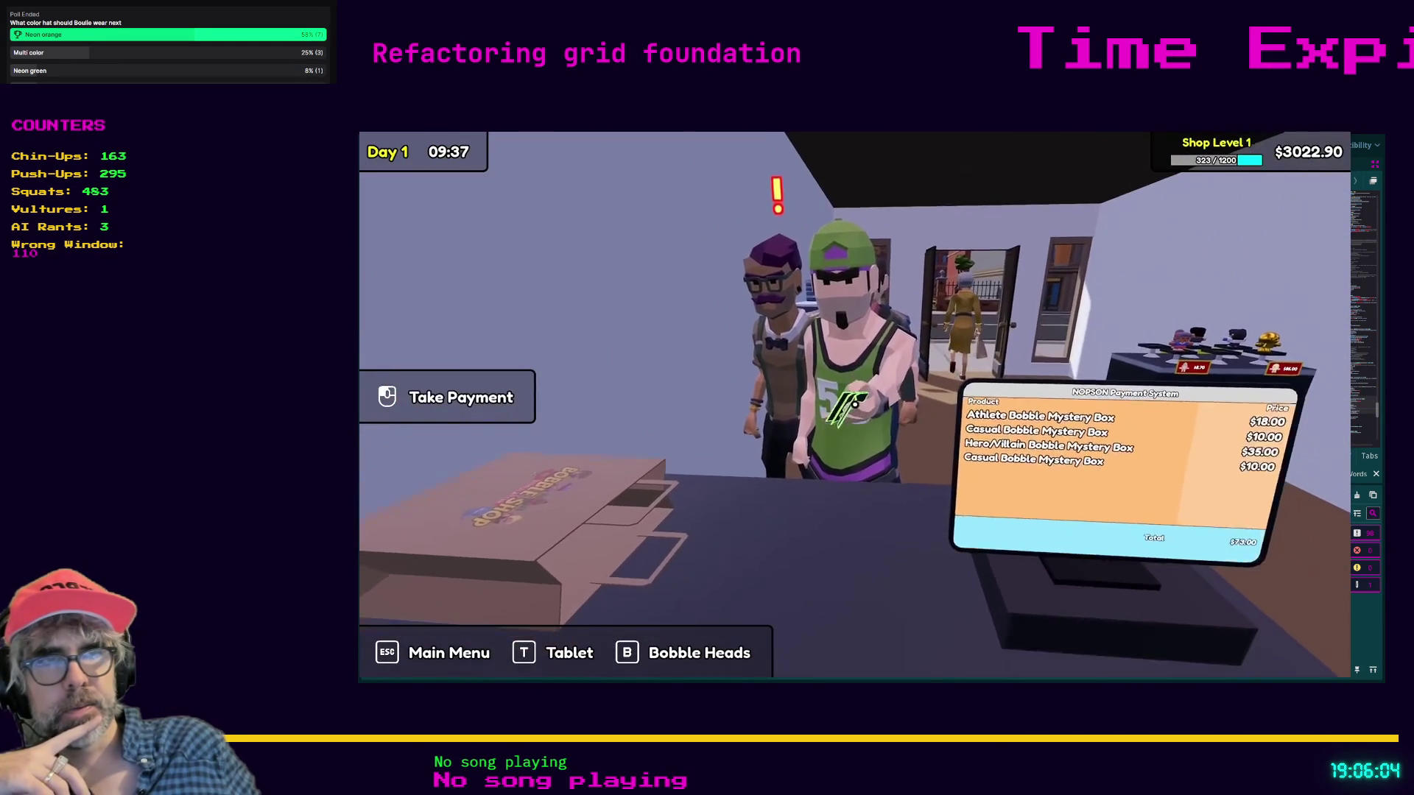
{"action": "left_click", "coordinate": [854, 404]}
{"action": "left_click", "coordinate": [854, 404]}
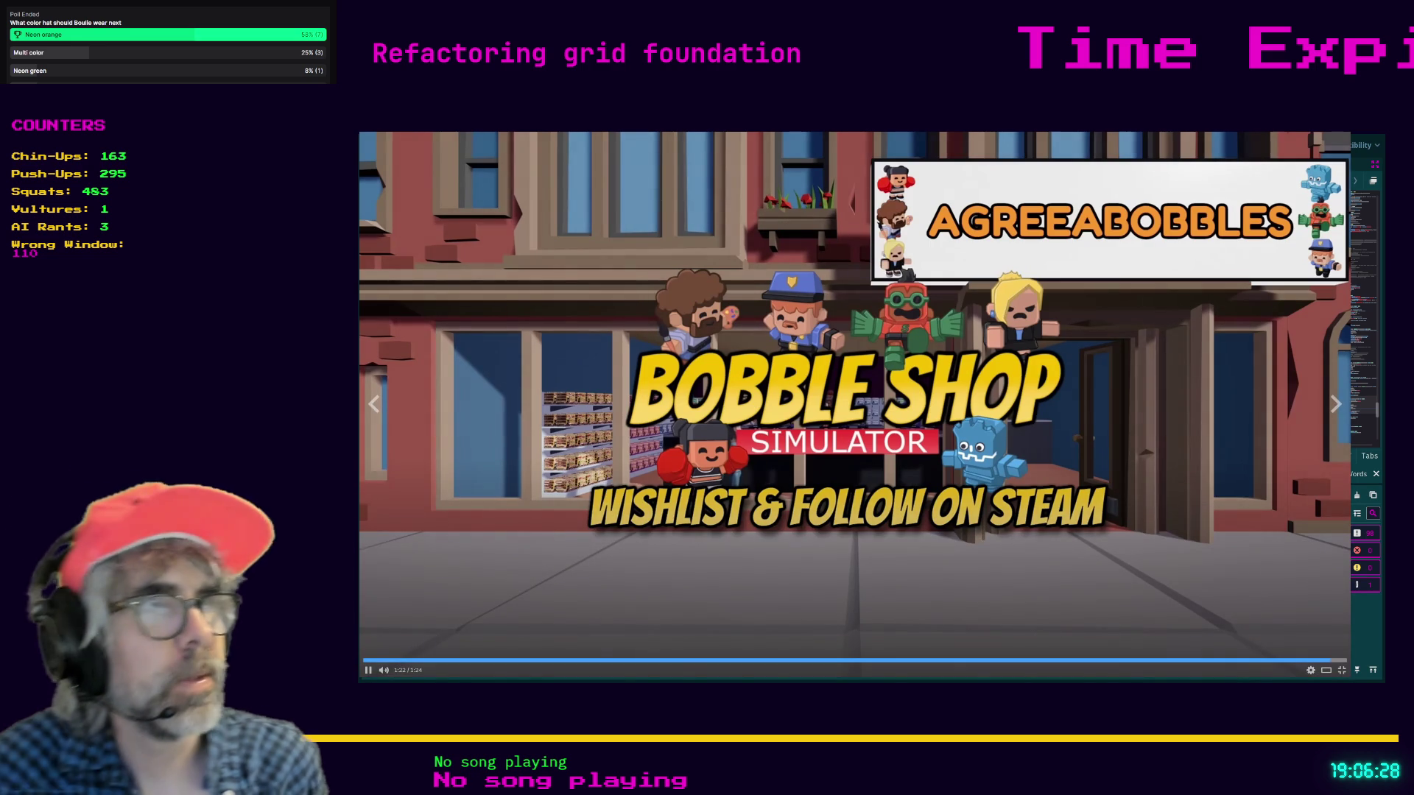
{"action": "mouse_move", "coordinate": [383, 671]}
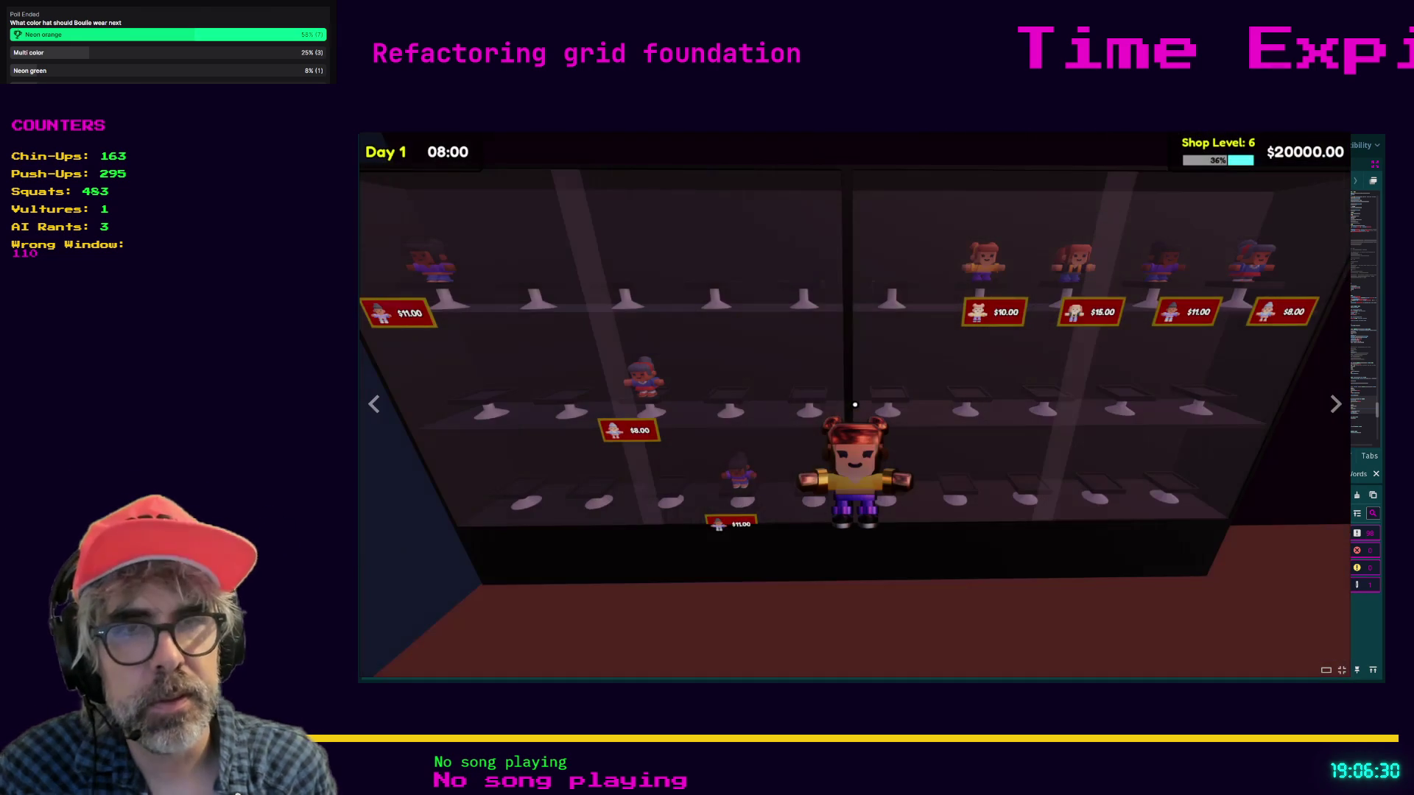
- Close the full-size screenshot viewer with Escape
{"action": "key", "text": "Escape"}
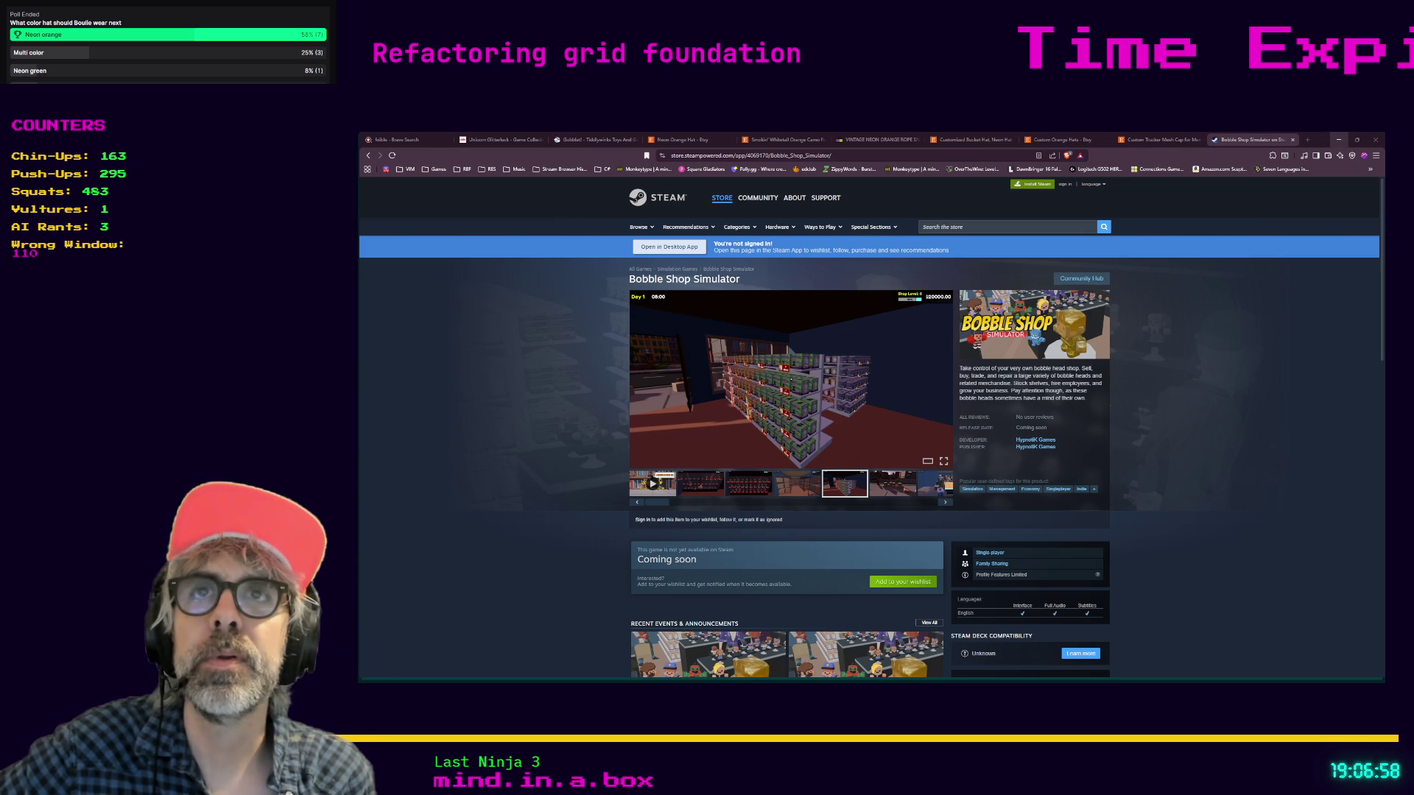
- Minimize the browser to return to the Godot script editor
{"action": "left_click", "coordinate": [1338, 140]}
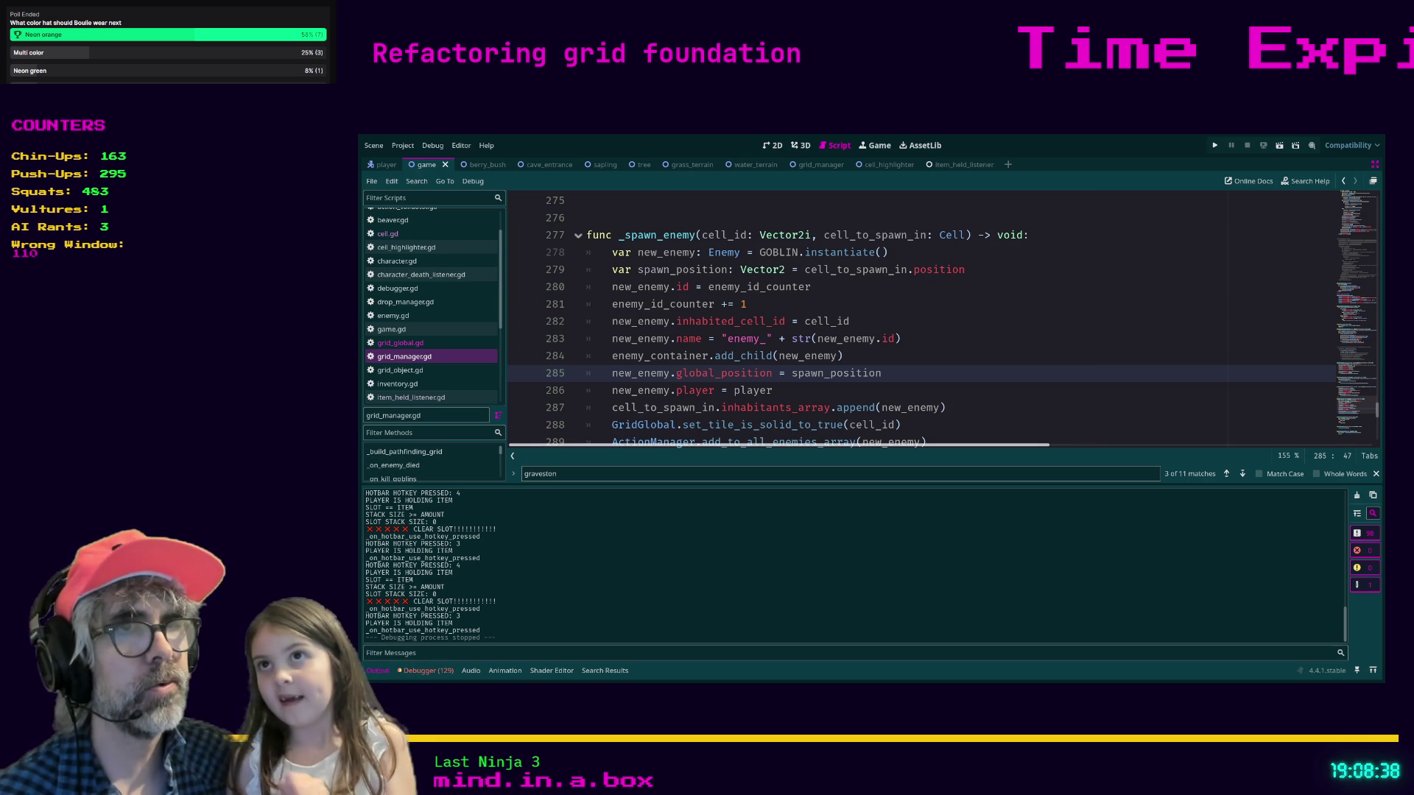
- Put the cursor at the end of line 286 and save grid_manager.gd
{"action": "left_click", "coordinate": [785, 390]}
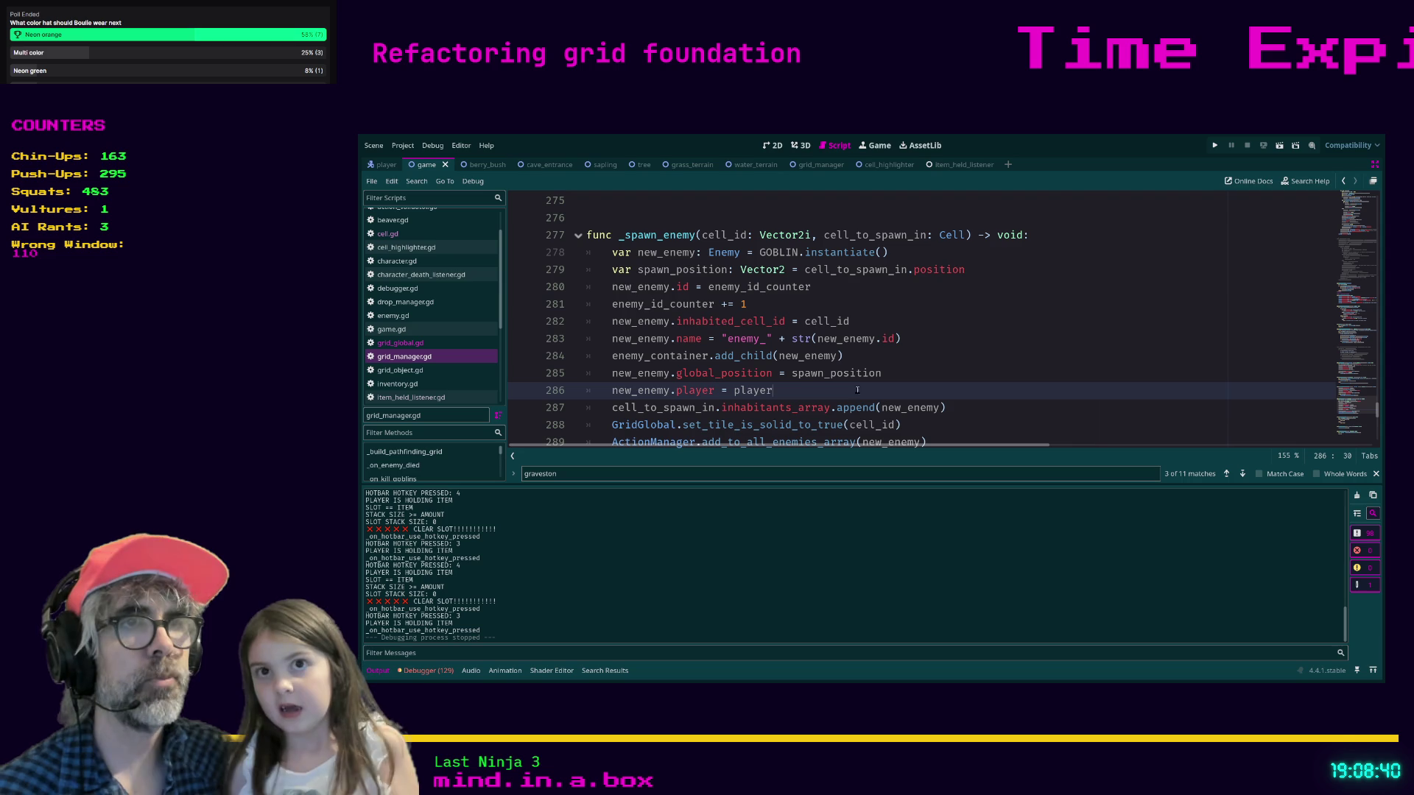
{"action": "key", "text": "ctrl+s"}
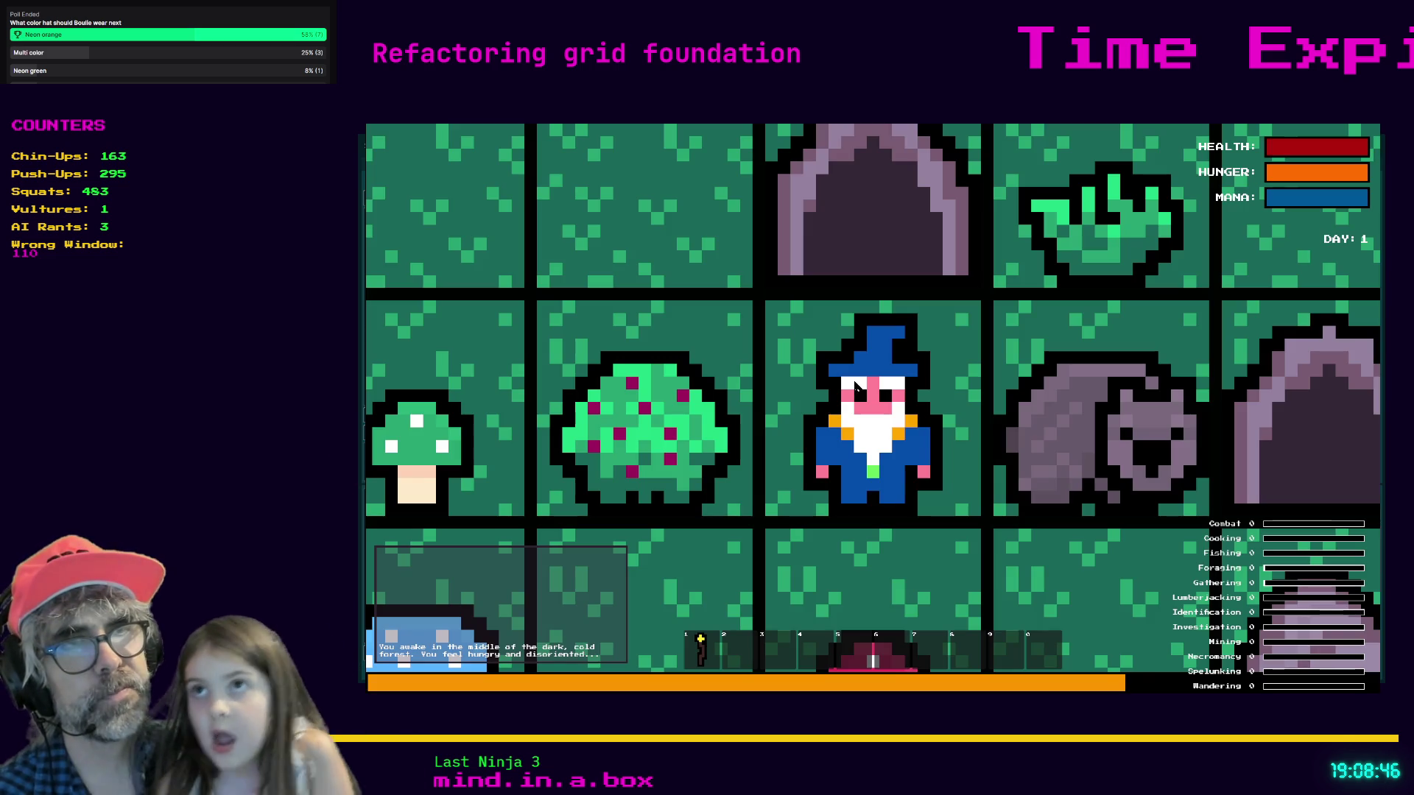
- Zoom out, pick up the red mushroom below the wizard, and open the crafting recipes
{"action": "scroll", "coordinate": [871, 400], "scroll_direction": "down", "scroll_amount": 3}
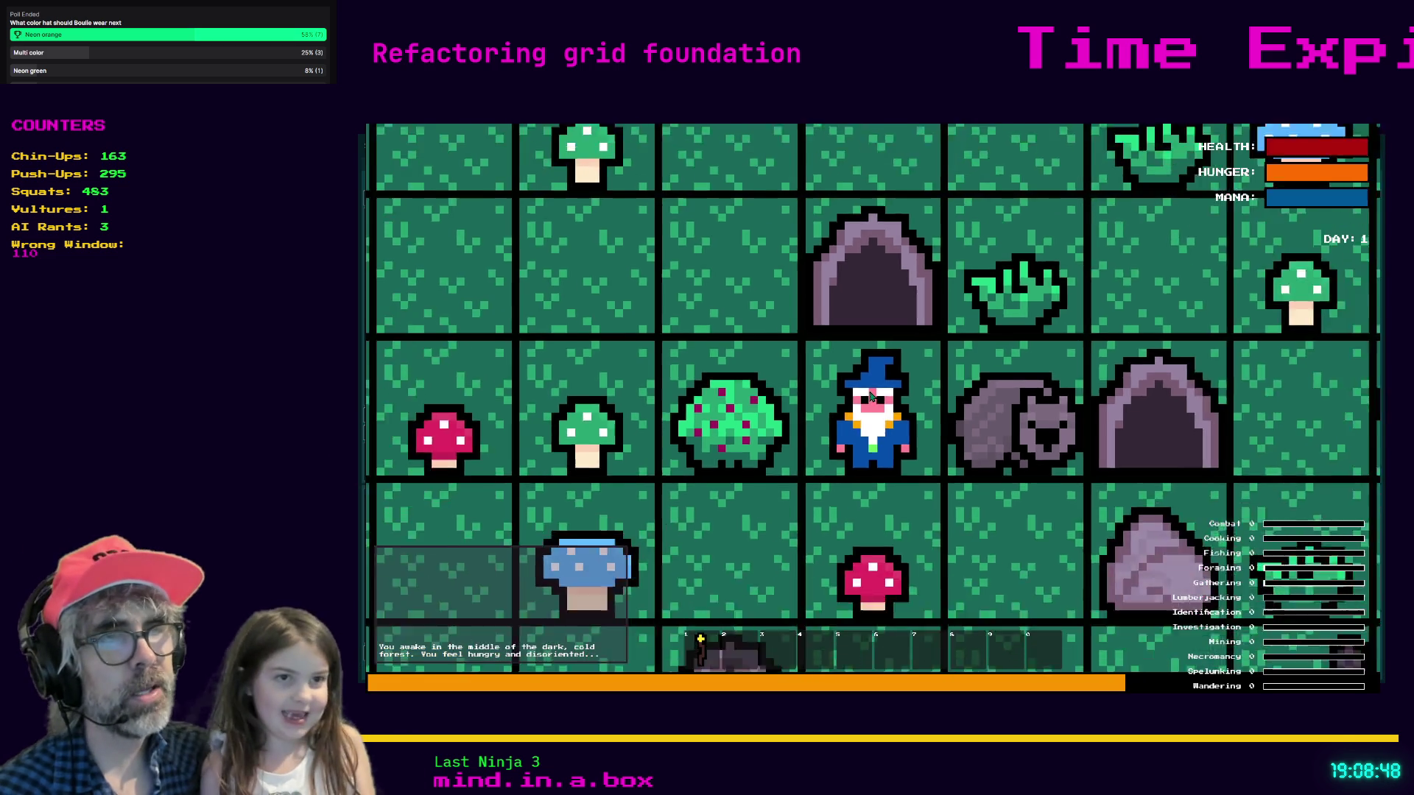
{"action": "scroll", "coordinate": [871, 400], "scroll_direction": "down", "scroll_amount": 2}
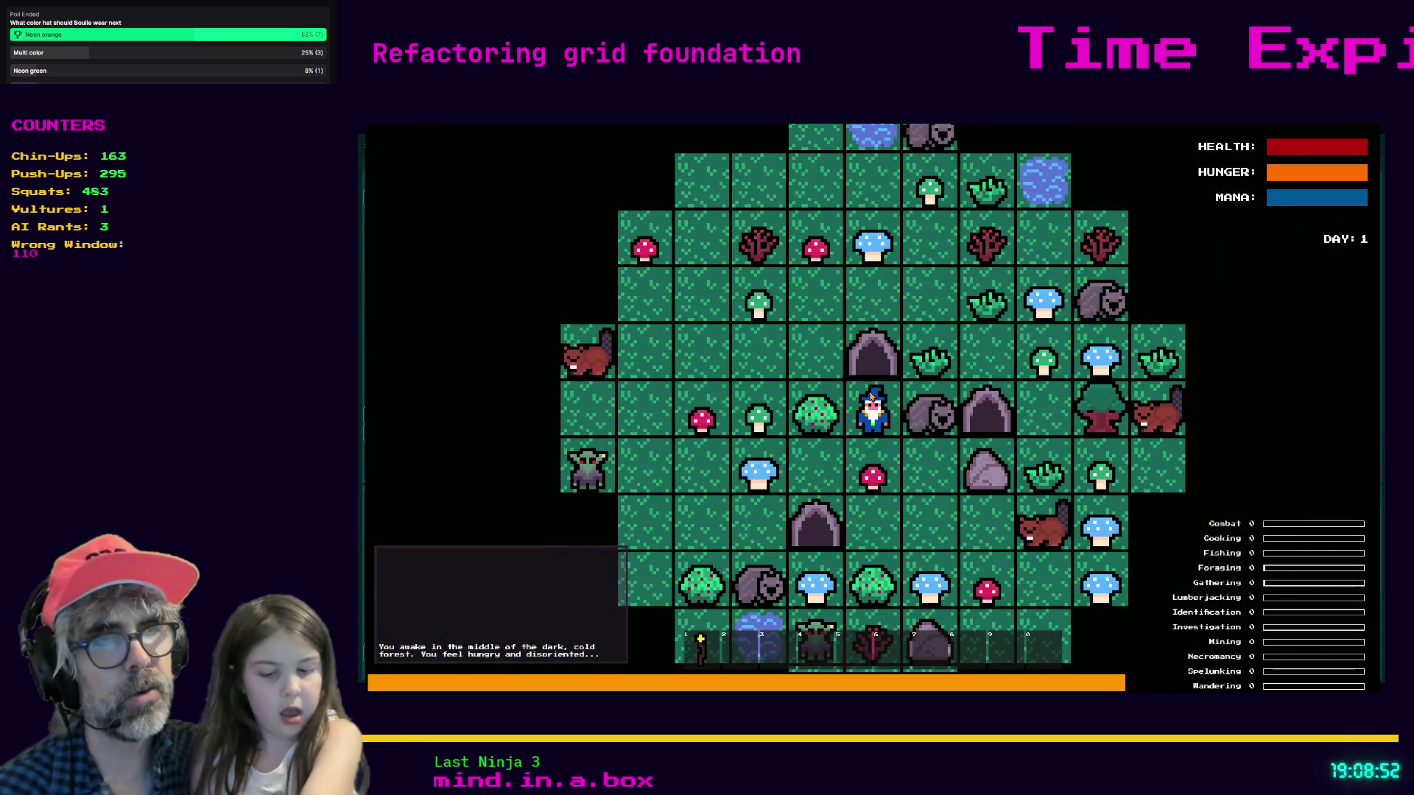
{"action": "key", "text": "Down"}
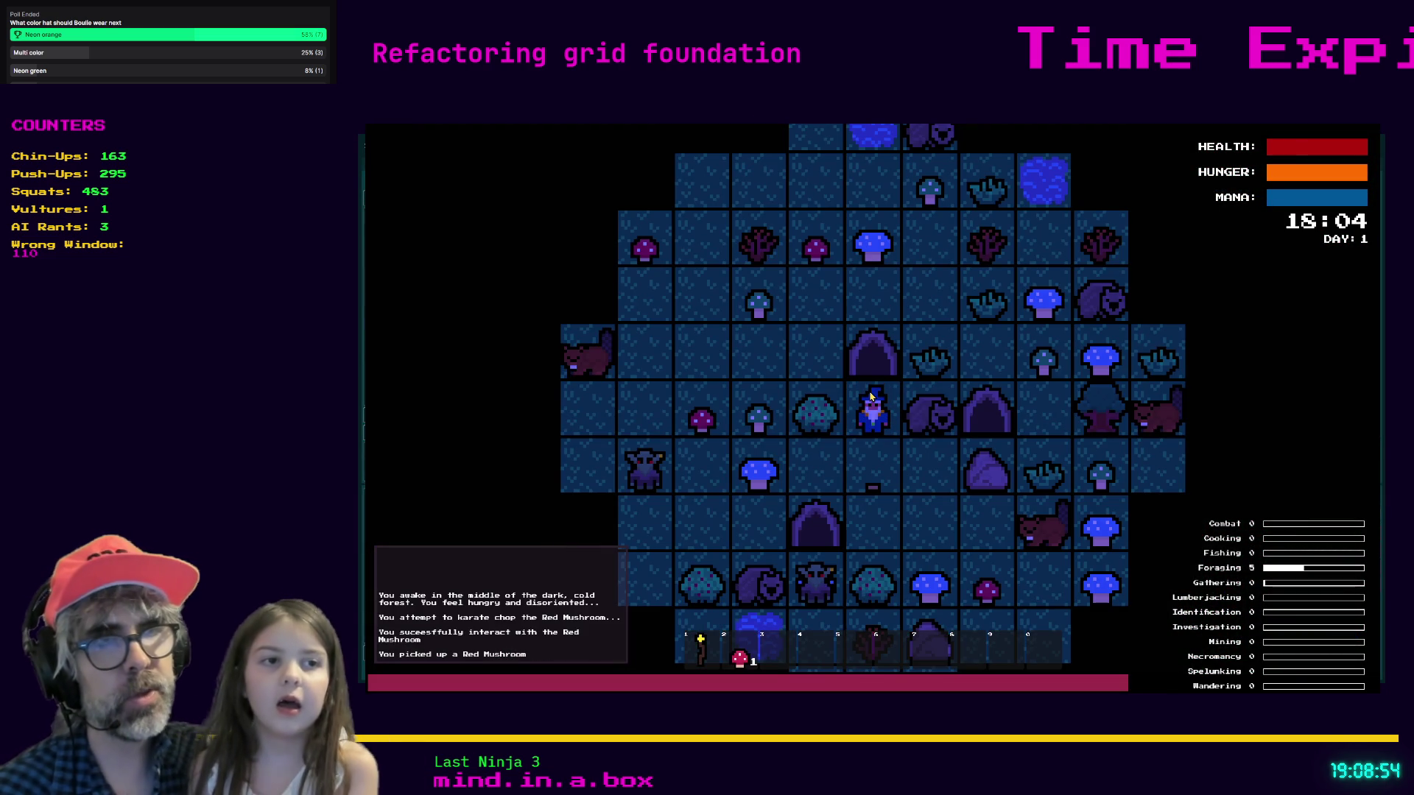
{"action": "key", "text": "Down"}
{"action": "key", "text": "c"}
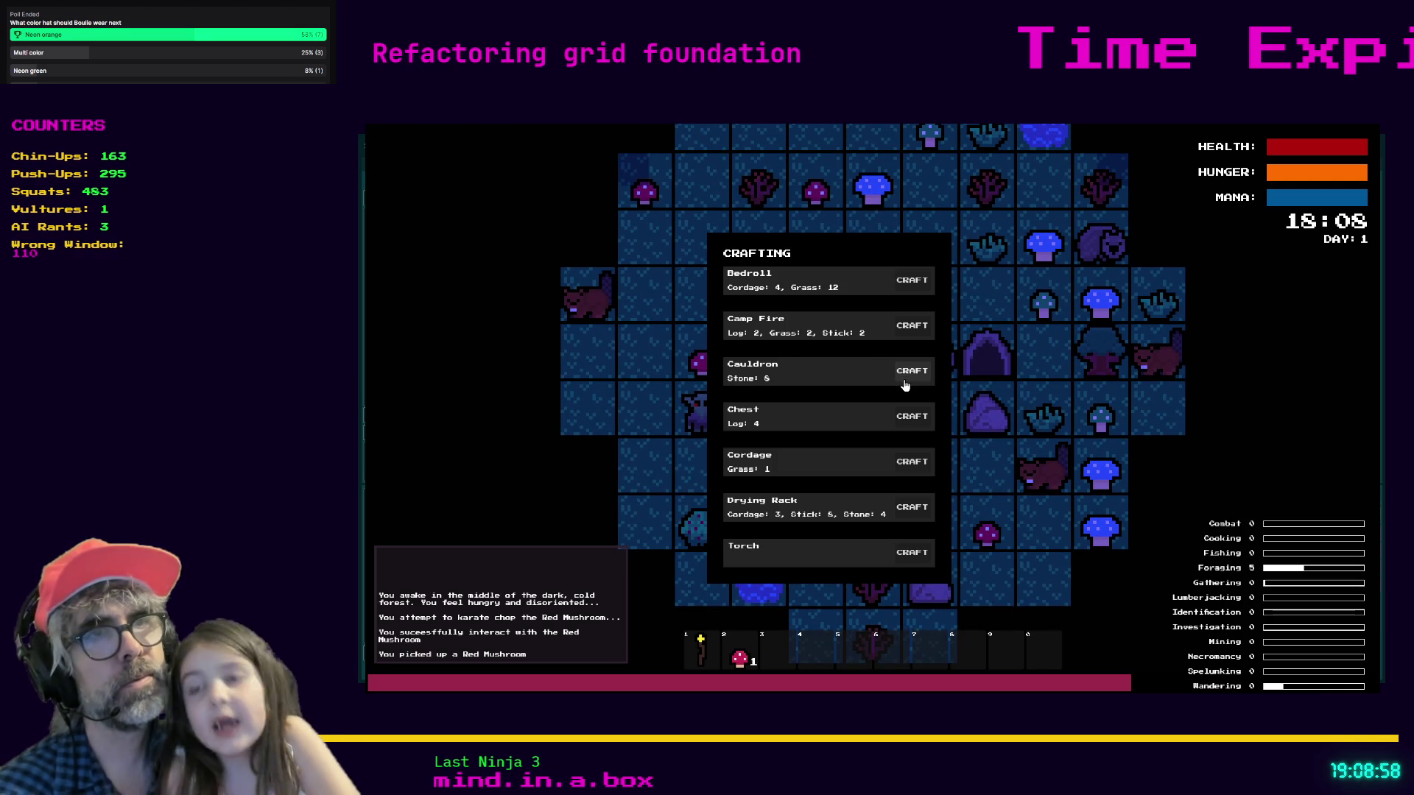
- Craft and place a Cauldron right of the wizard, then select and release the Red Mushroom
{"action": "left_click", "coordinate": [905, 385]}
{"action": "key", "text": "c"}
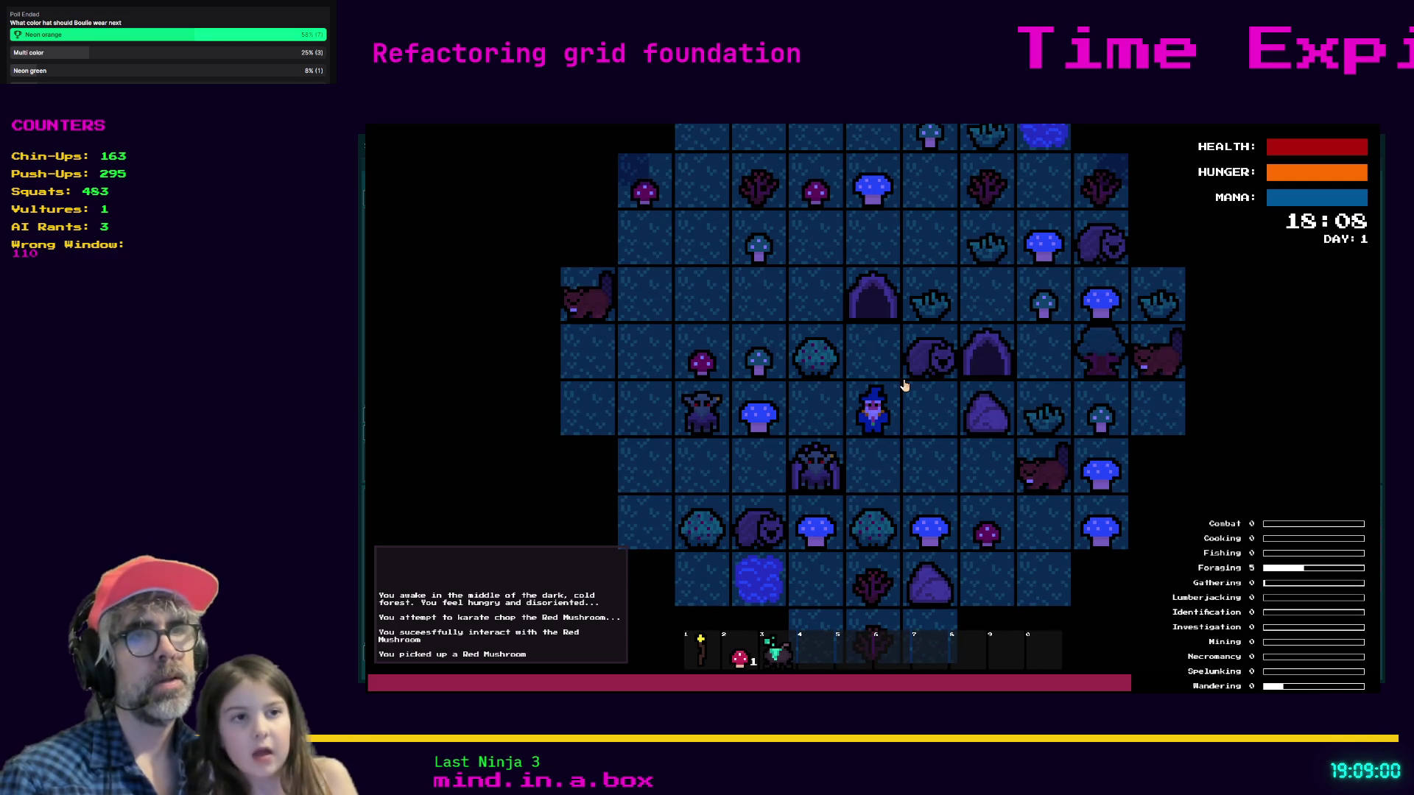
{"action": "left_click", "coordinate": [905, 385]}
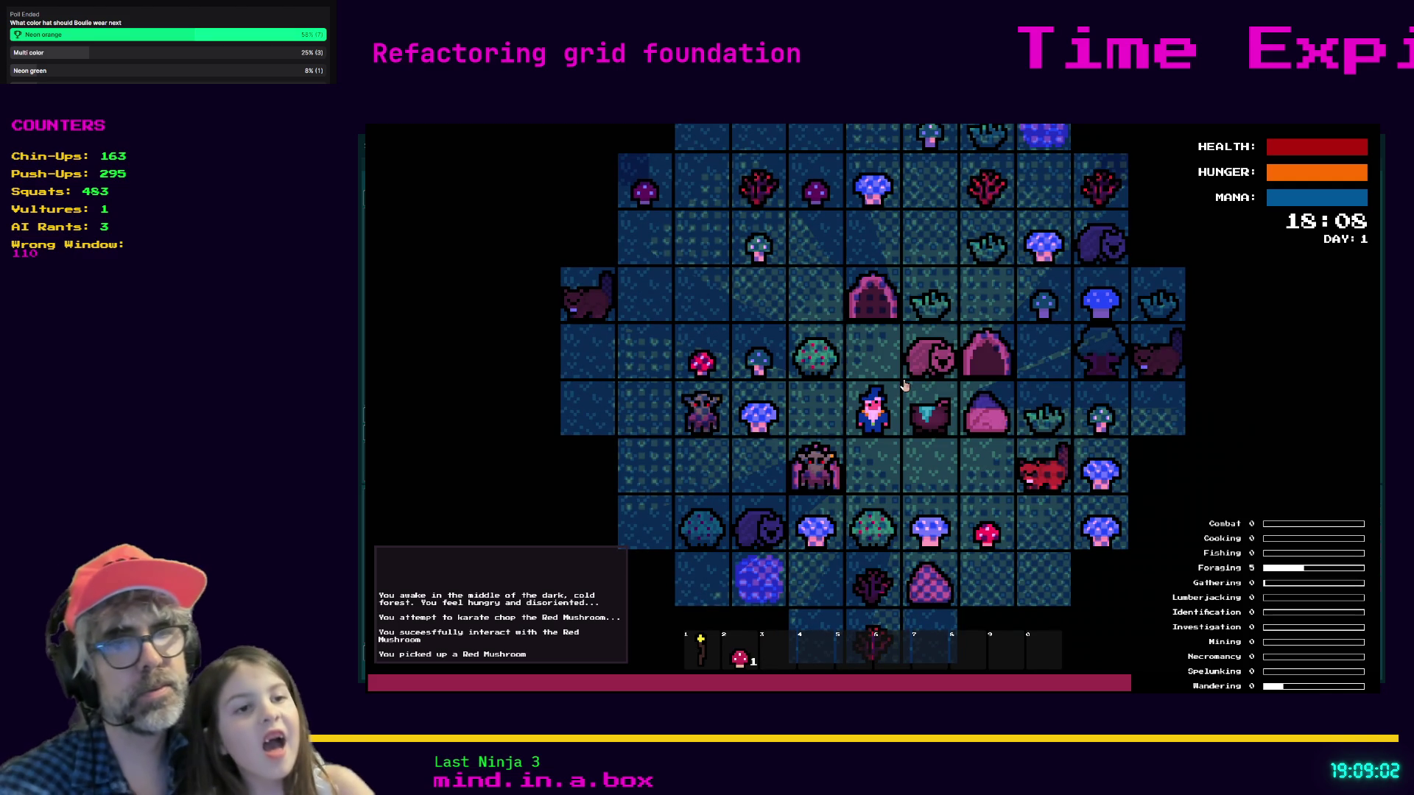
{"action": "key", "text": "2"}
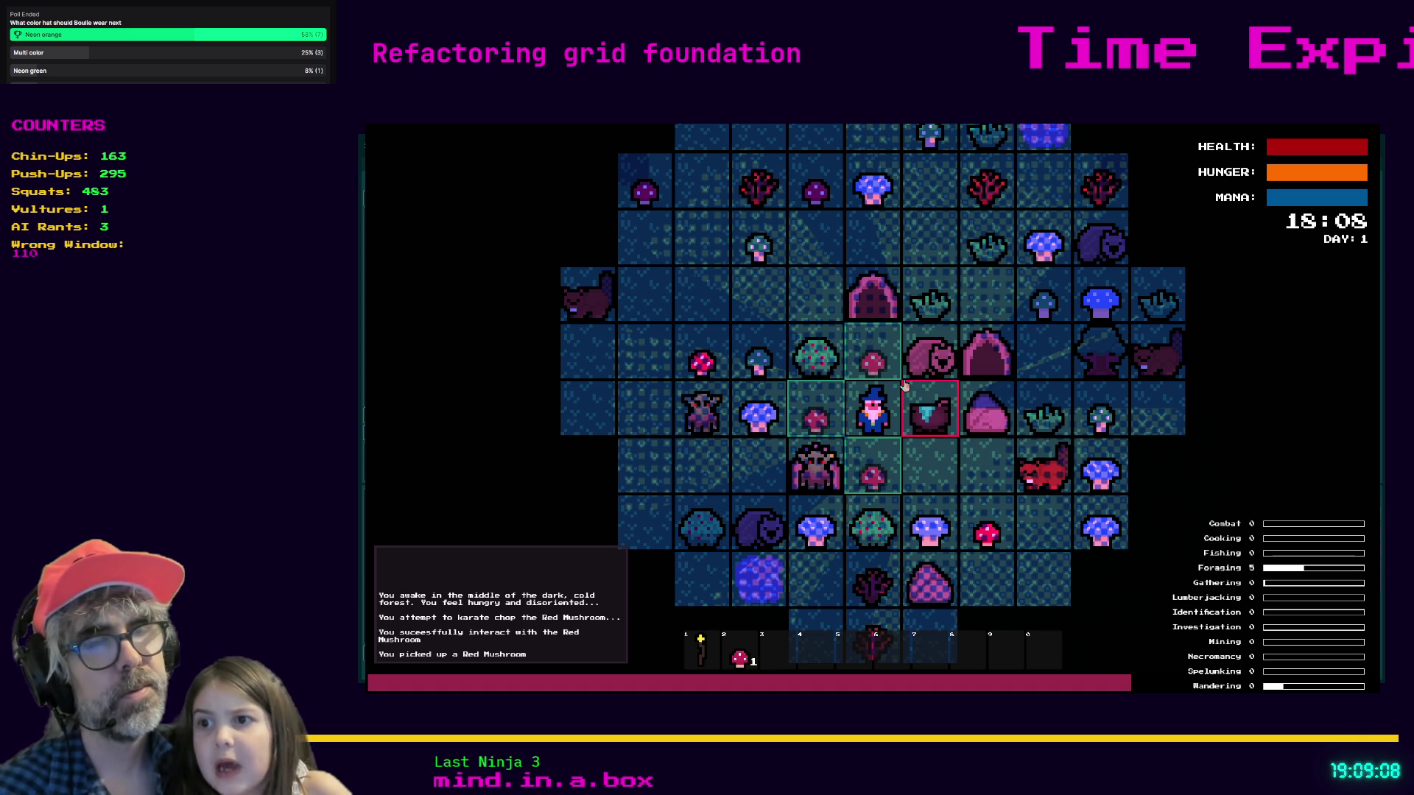
{"action": "left_click", "coordinate": [905, 386]}
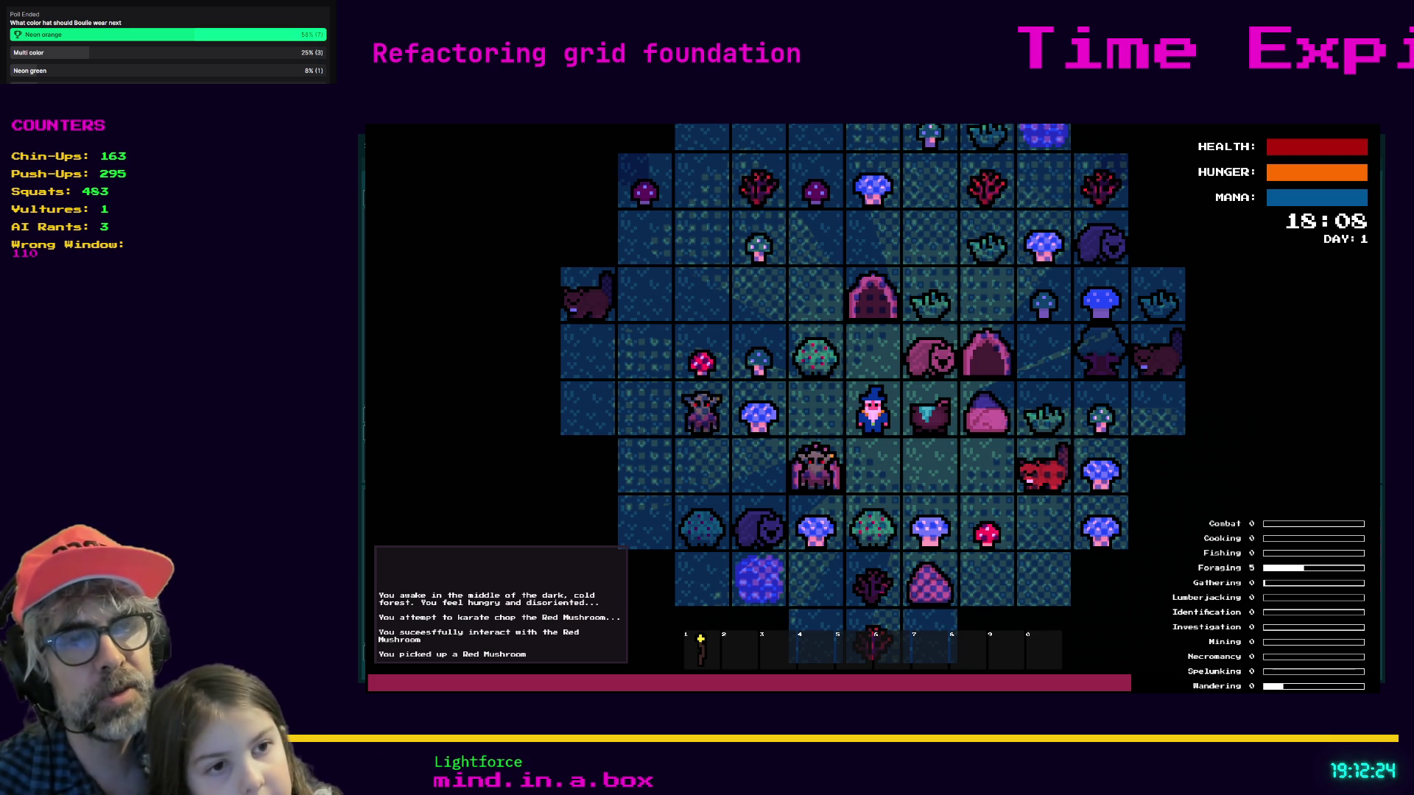
- Step the wizard one tile south
{"action": "left_click", "coordinate": [894, 479]}
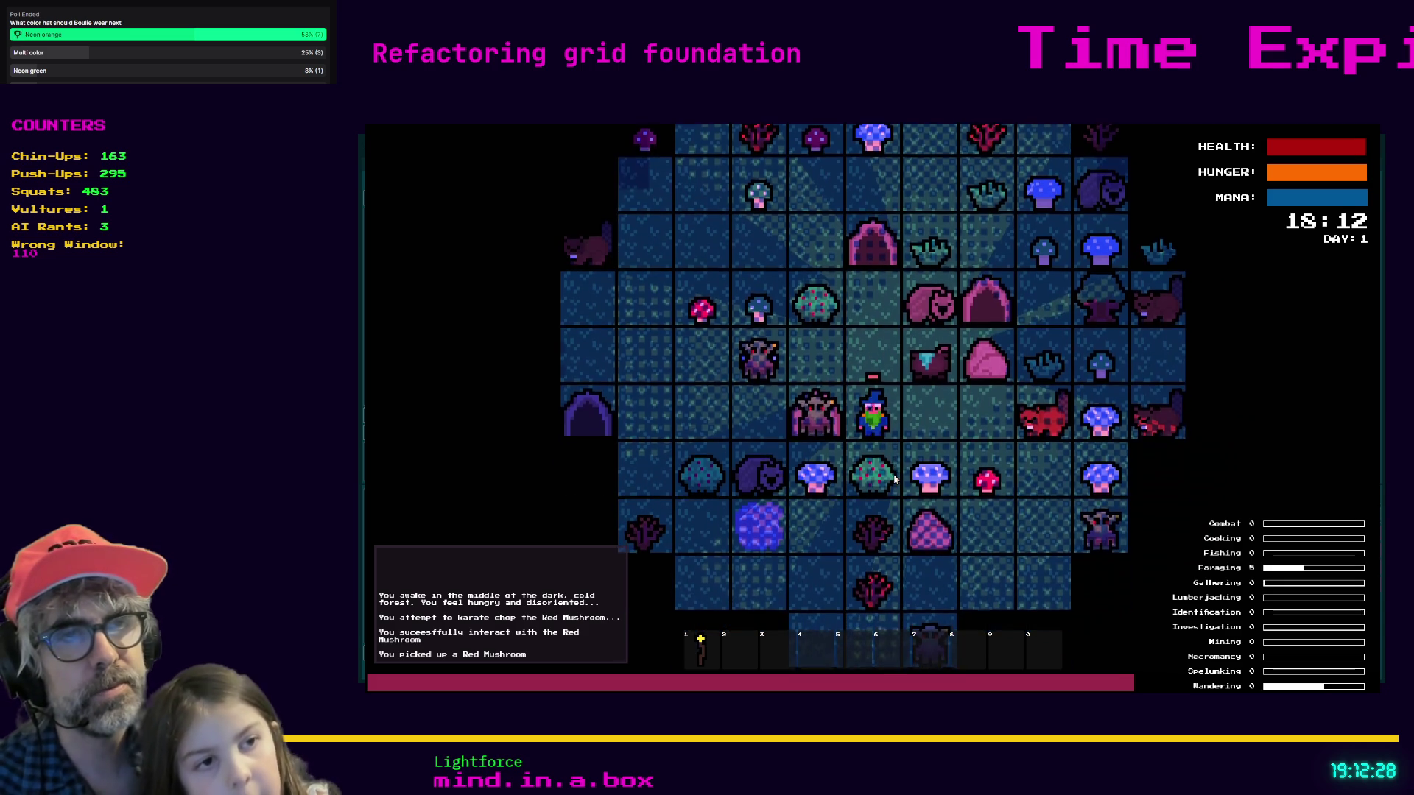
- Attack the empty tile west twice, zoom in, and walk the wizard south and west past the goblins
{"action": "key", "text": "Right"}
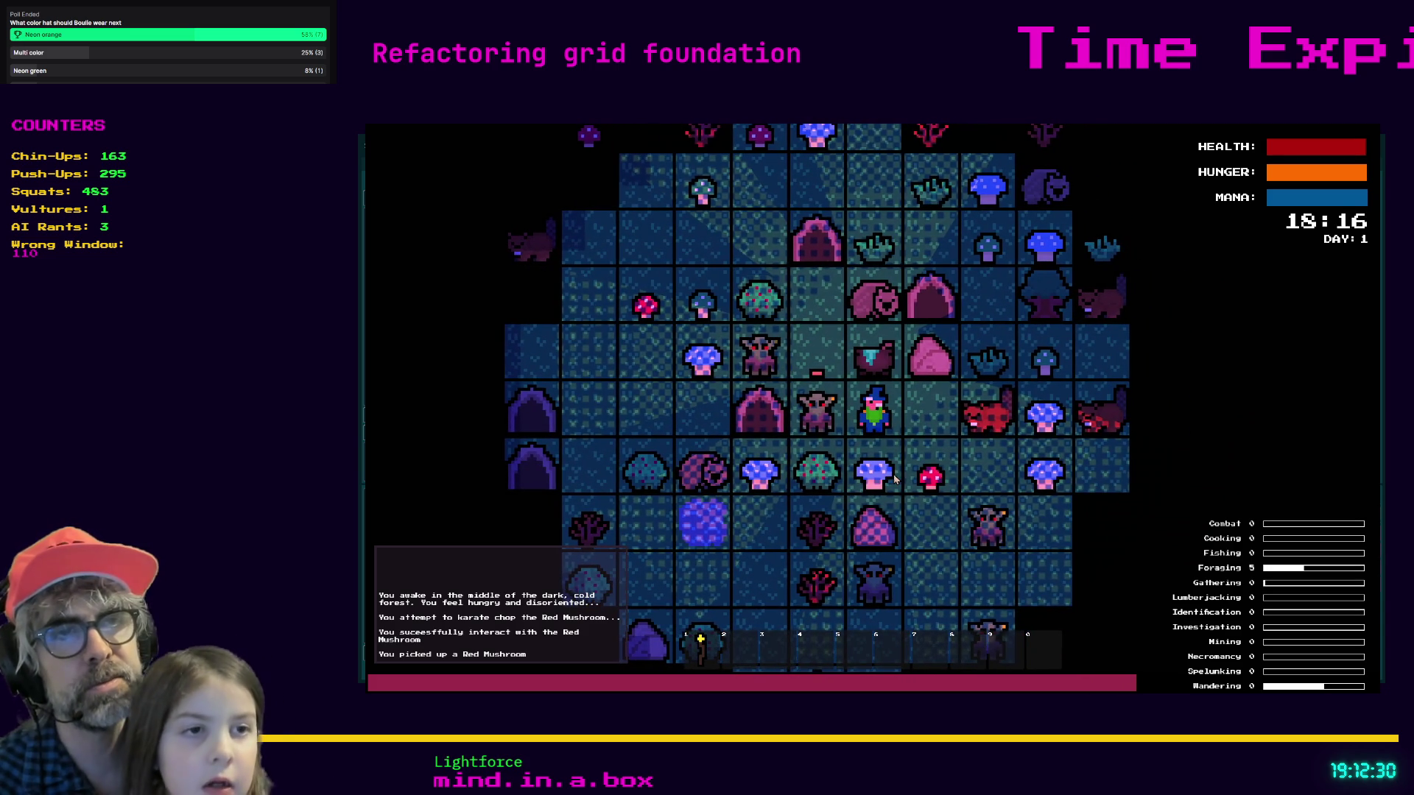
{"action": "key", "text": "Left"}
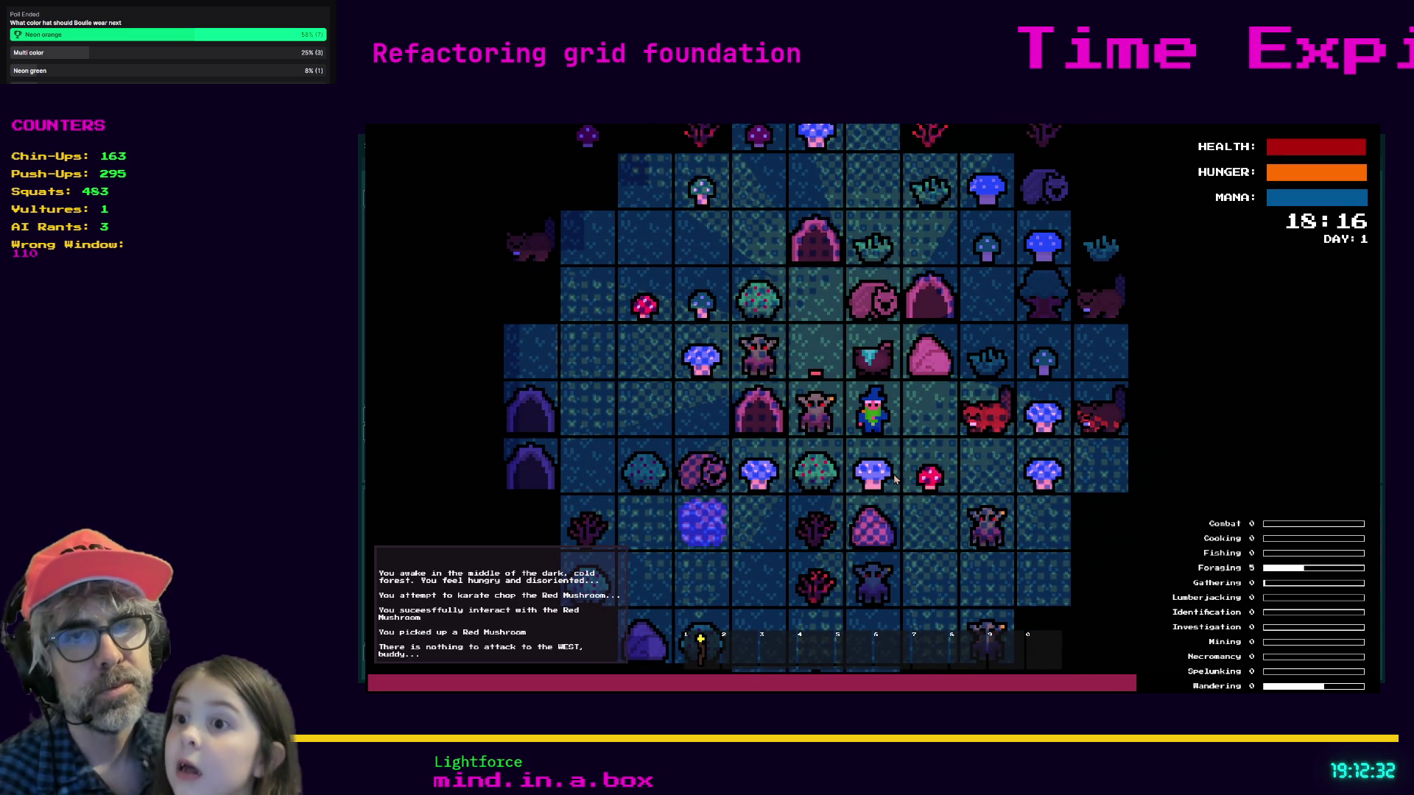
{"action": "key", "text": "Left"}
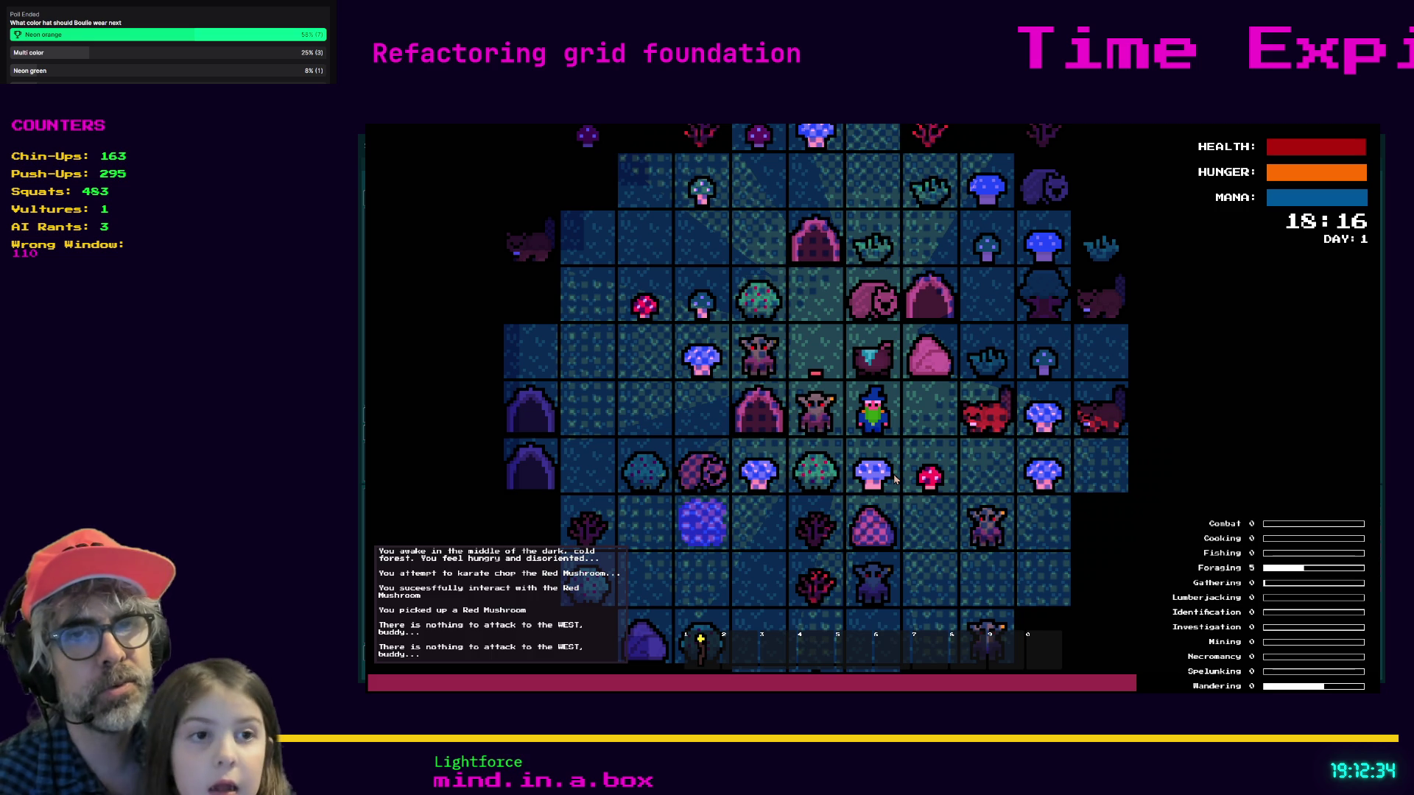
{"action": "scroll", "coordinate": [864, 466], "scroll_direction": "up", "scroll_amount": 5}
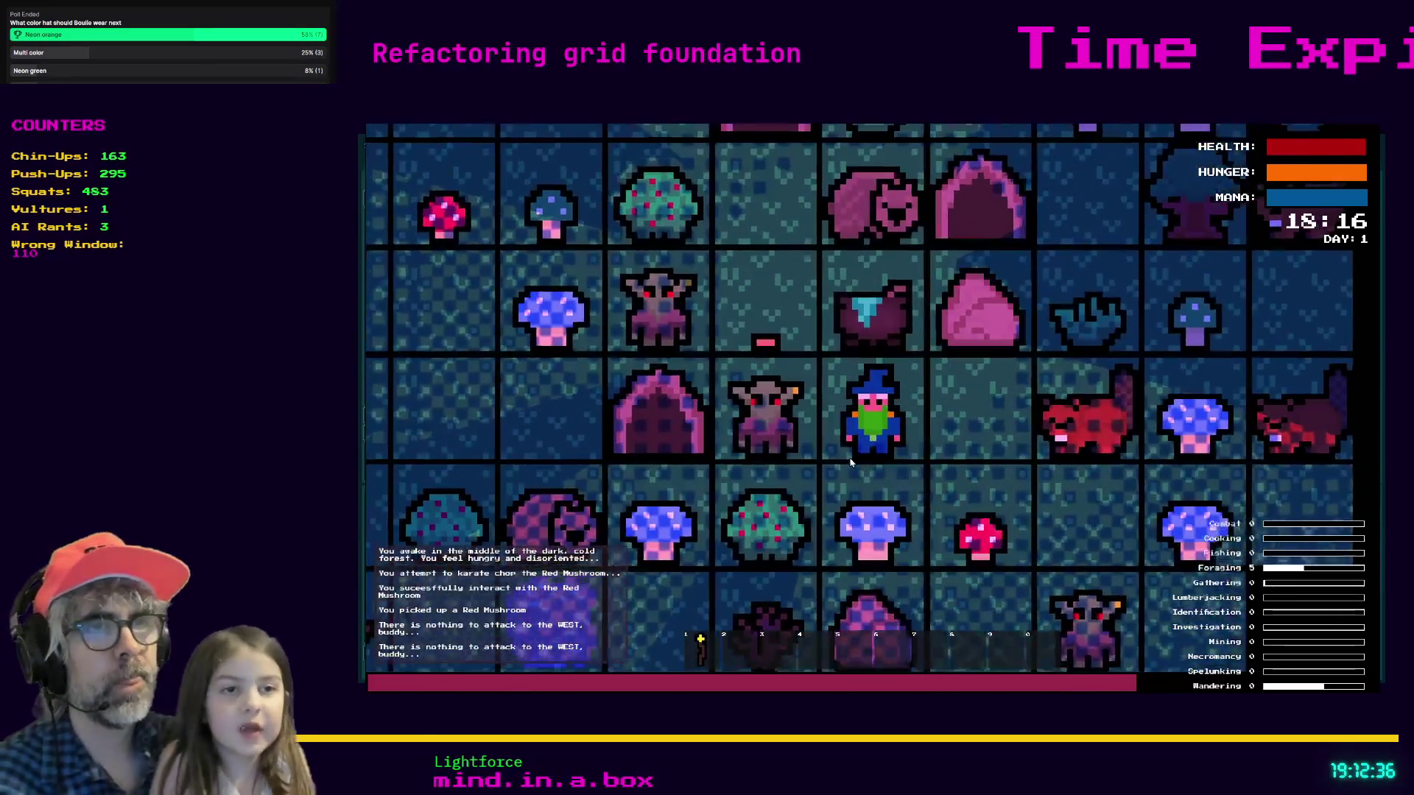
{"action": "scroll", "coordinate": [851, 462], "scroll_direction": "up", "scroll_amount": 3}
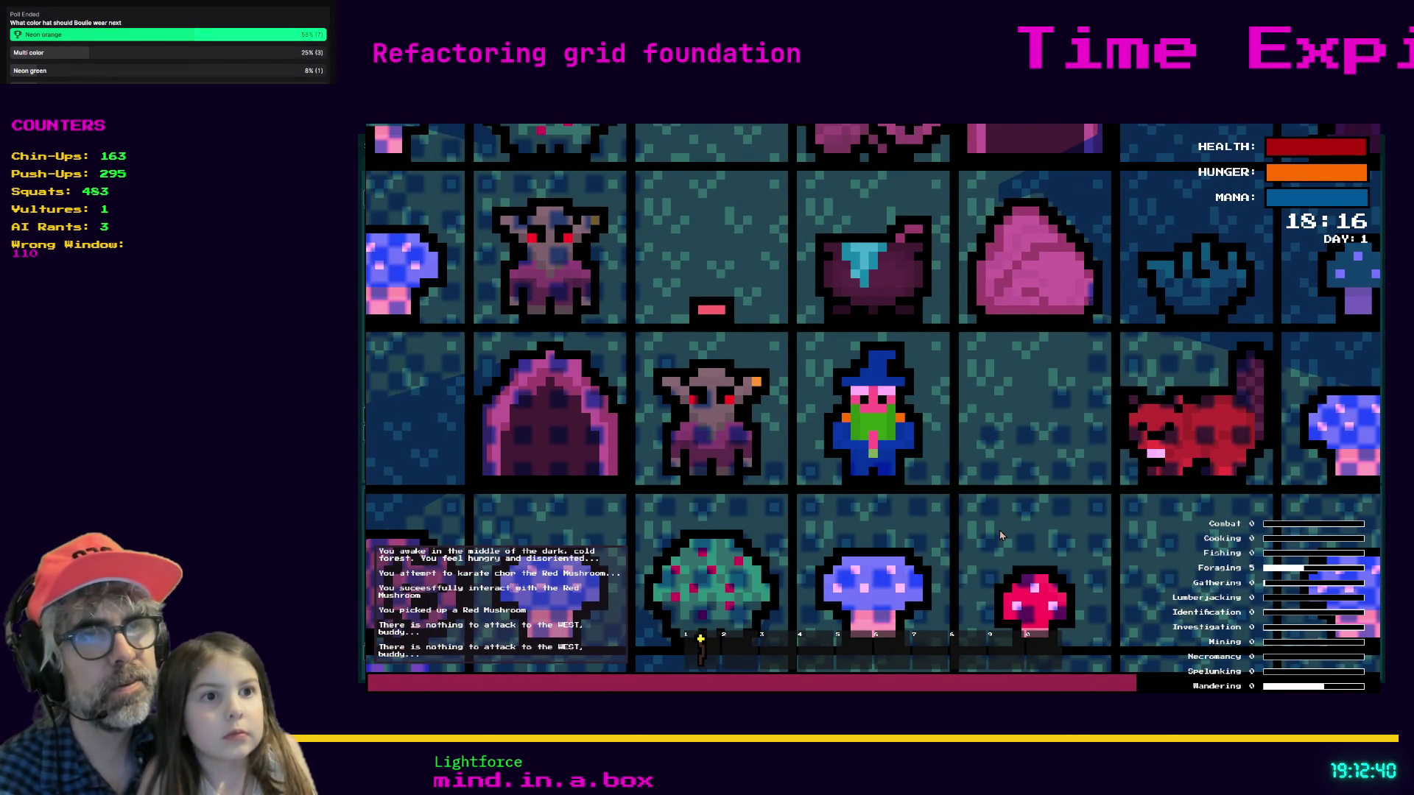
{"action": "scroll", "coordinate": [1000, 535], "scroll_direction": "up", "scroll_amount": 3}
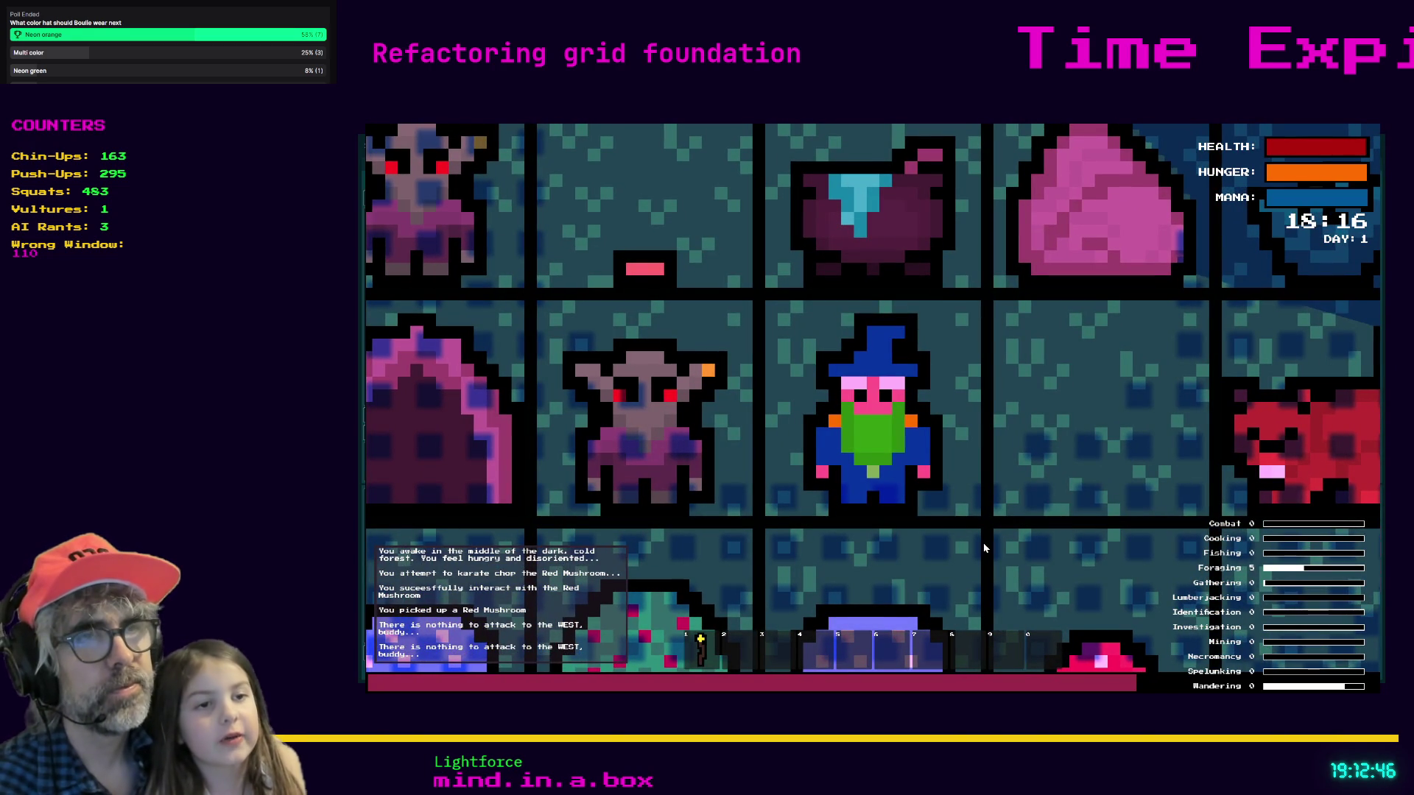
{"action": "key", "text": "Right"}
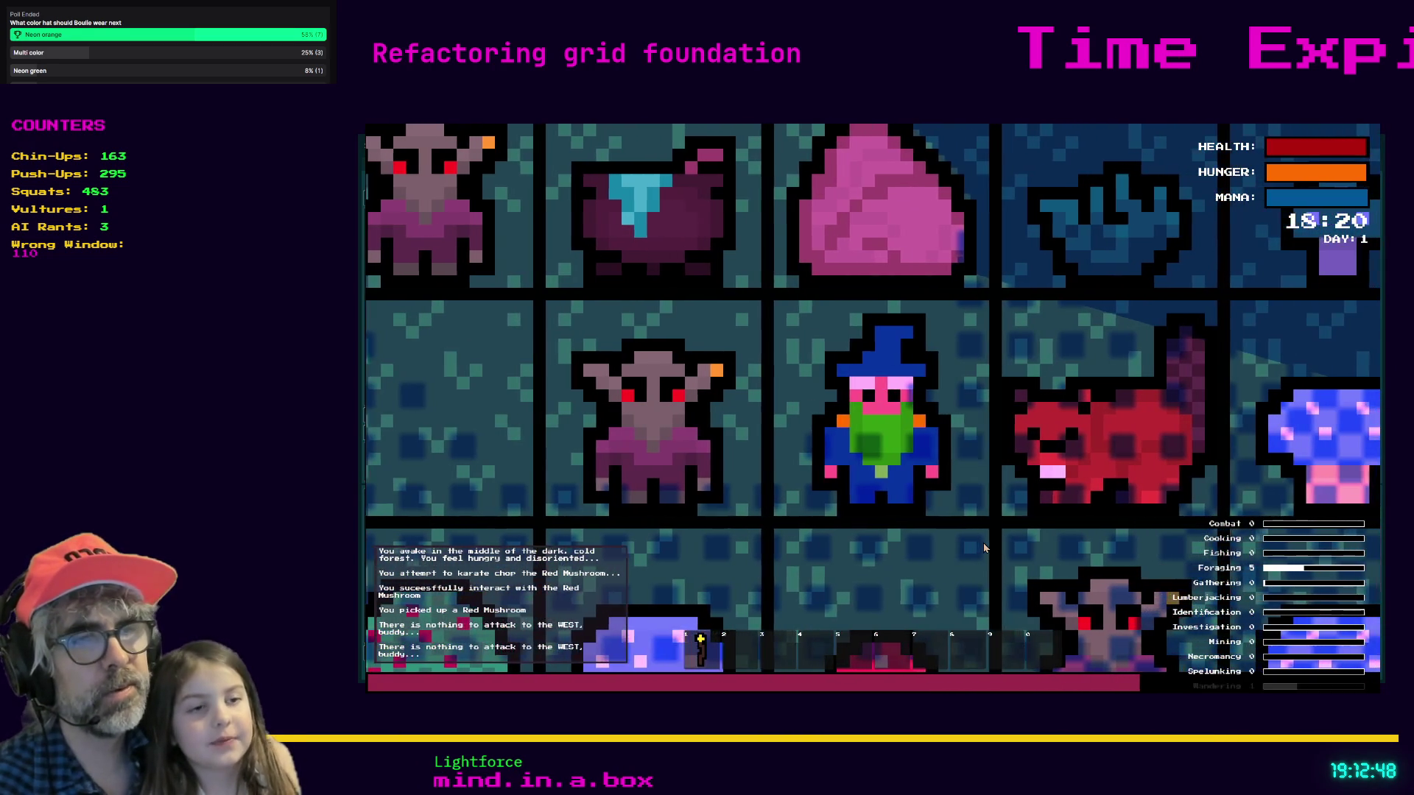
{"action": "key", "text": "Down"}
{"action": "key", "text": "Down"}
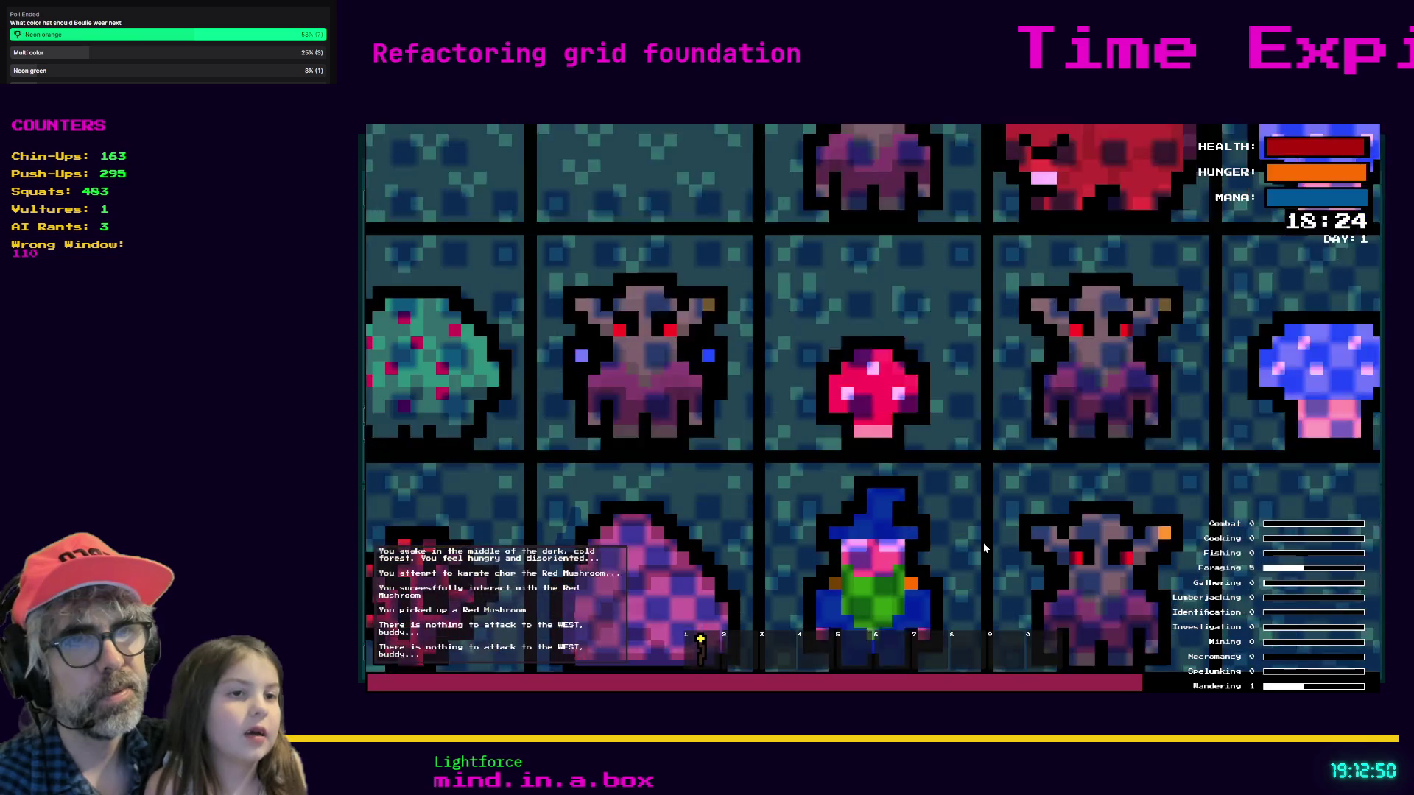
{"action": "key", "text": "Down"}
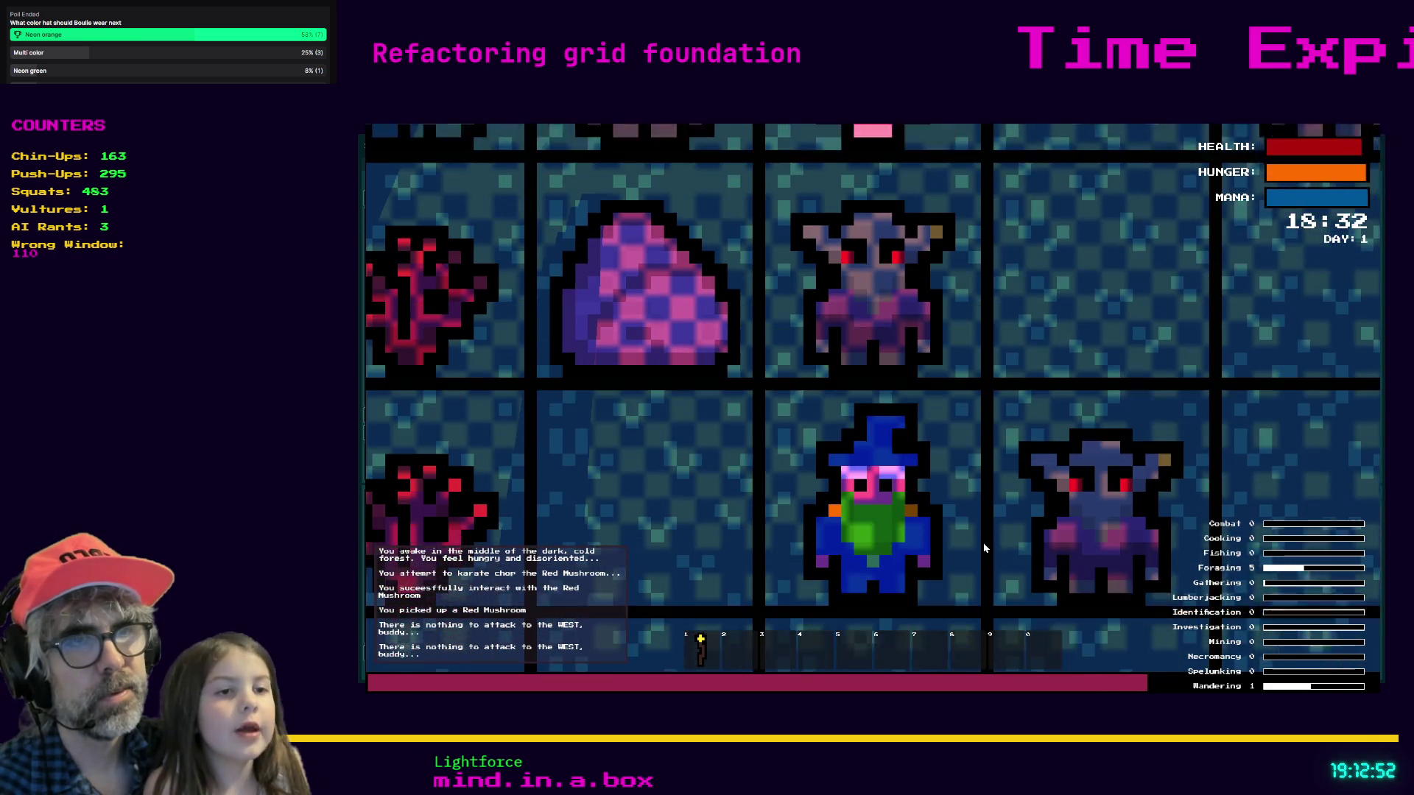
{"action": "key", "text": "Down"}
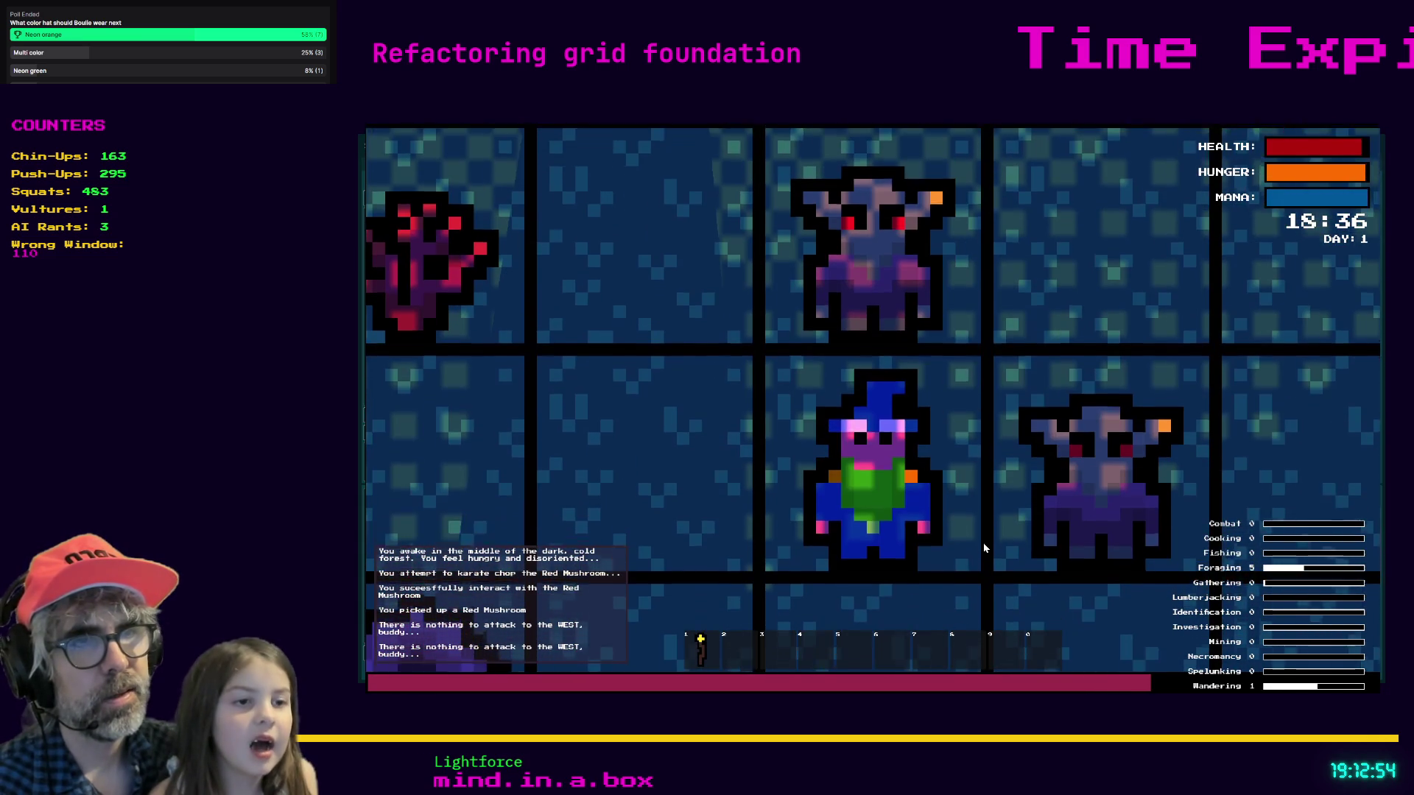
{"action": "key", "text": "Right"}
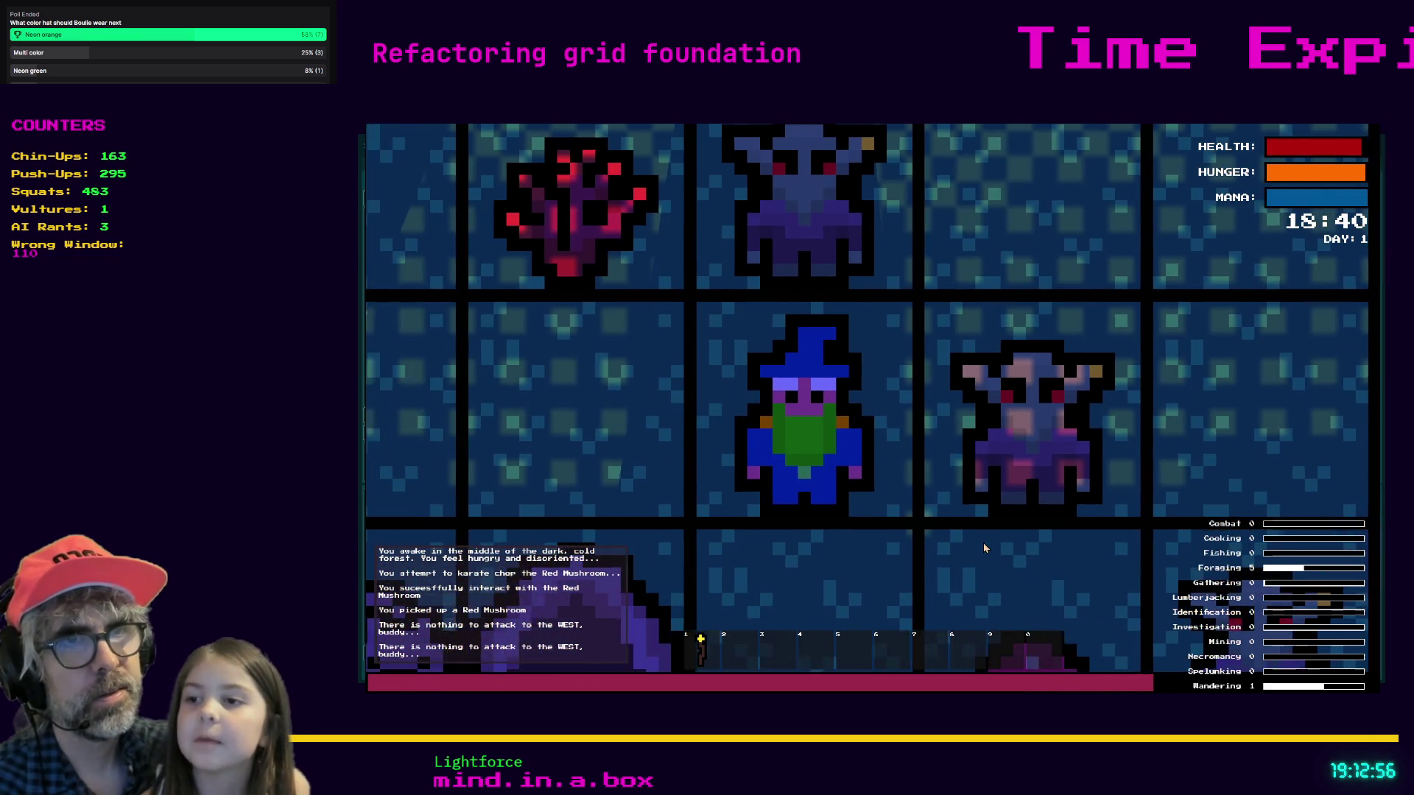
{"action": "key", "text": "Left"}
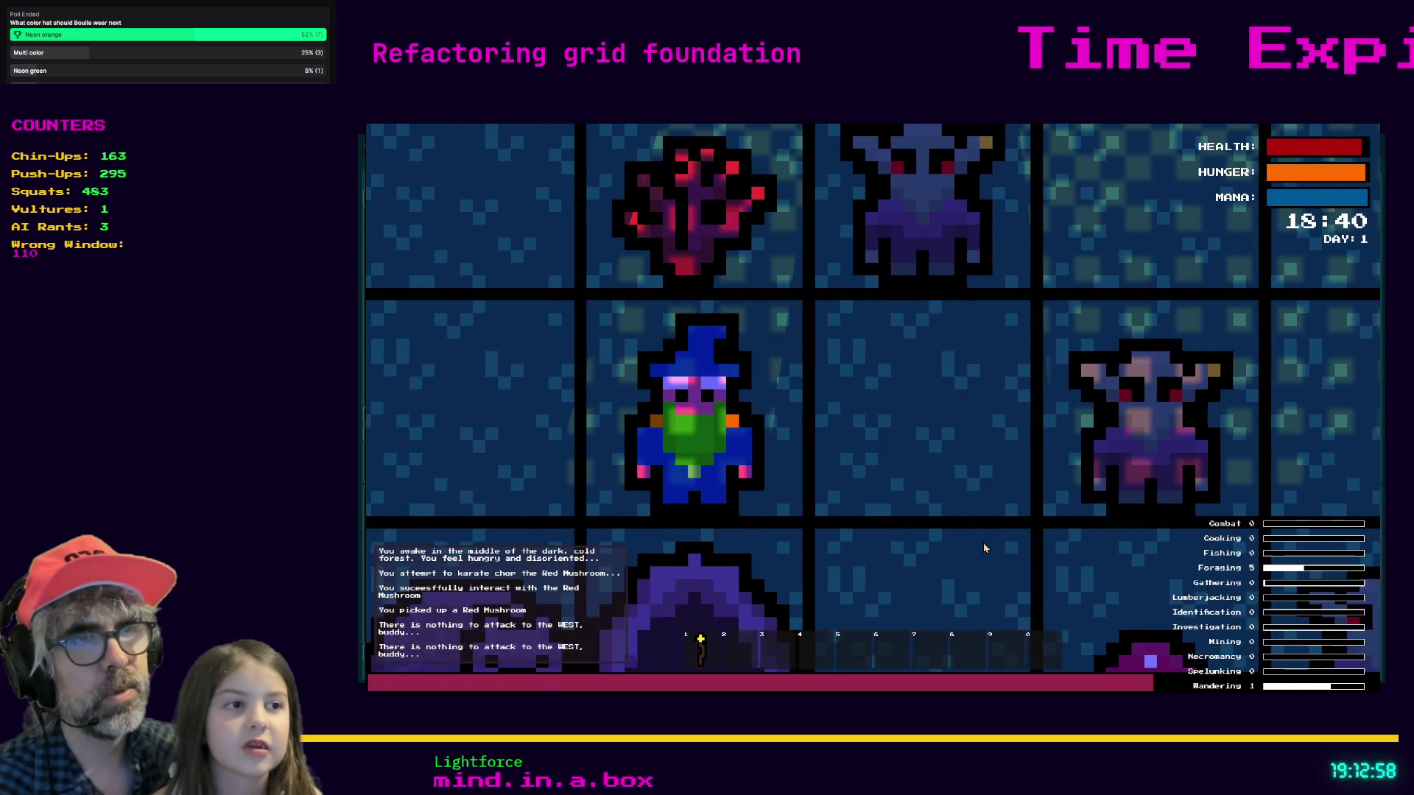
{"action": "key", "text": "Left"}
{"action": "key", "text": "Down"}
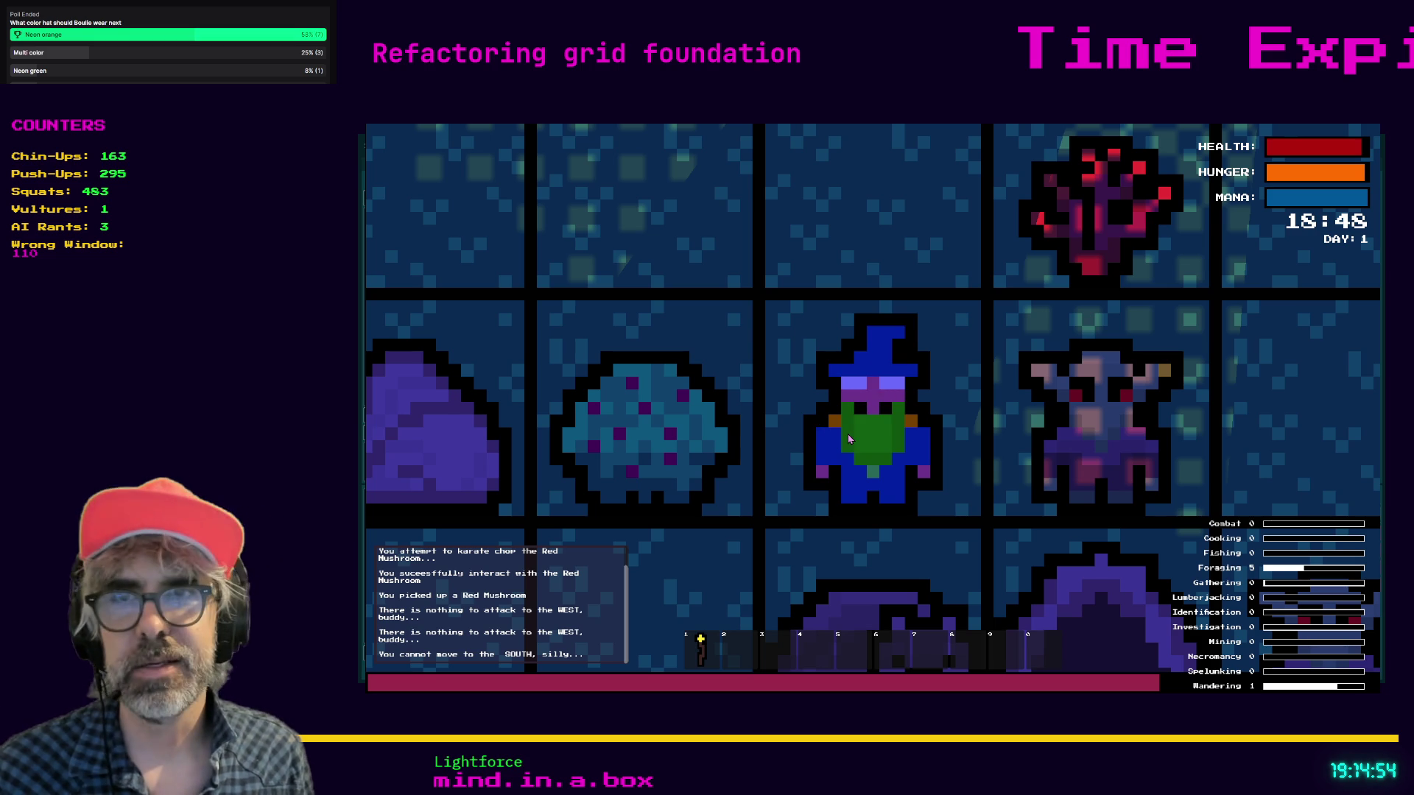
- Attack empty tiles to the east while stepping around, then stop the running game
{"action": "key", "text": "Up"}
{"action": "key", "text": "Right"}
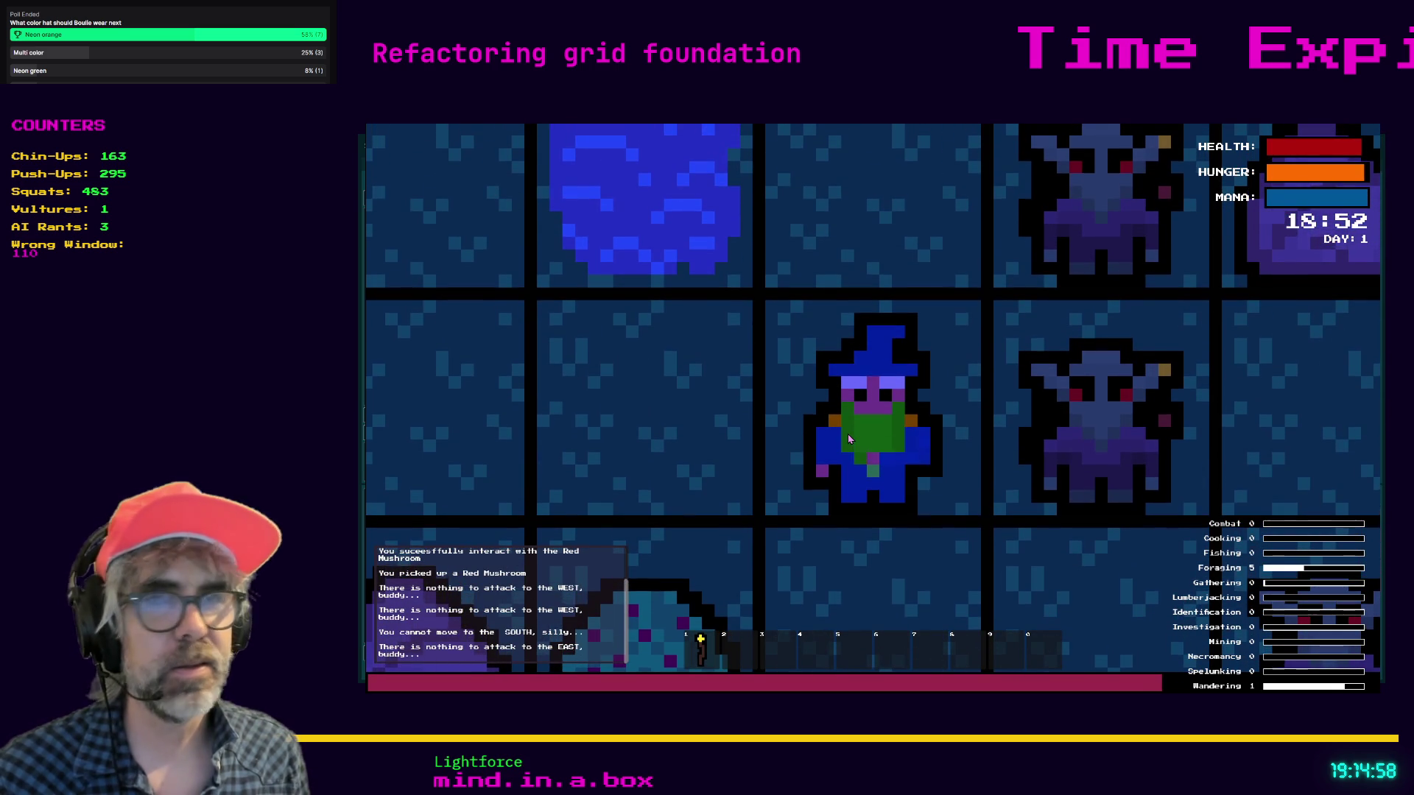
{"action": "key", "text": "Right"}
{"action": "key", "text": "Left"}
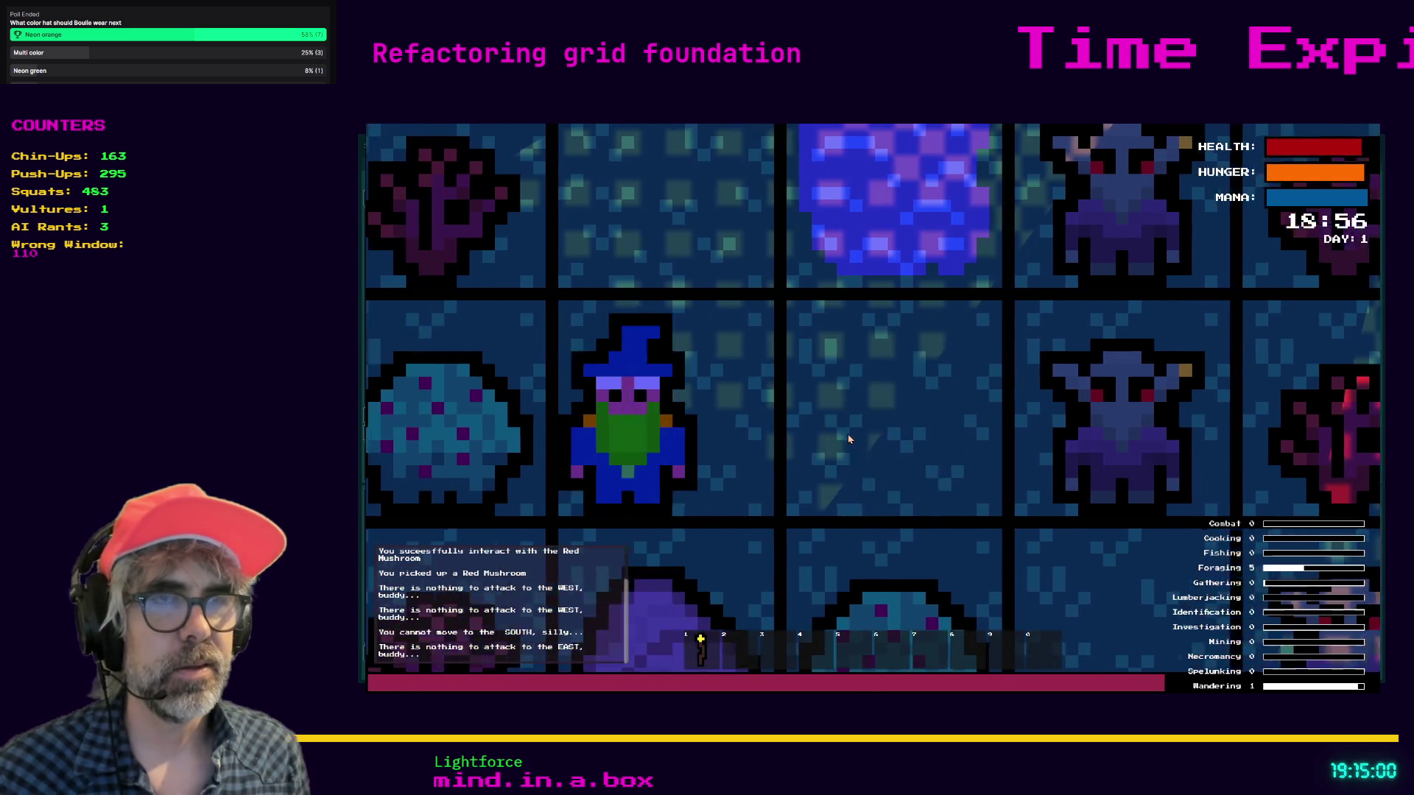
{"action": "key", "text": "Right"}
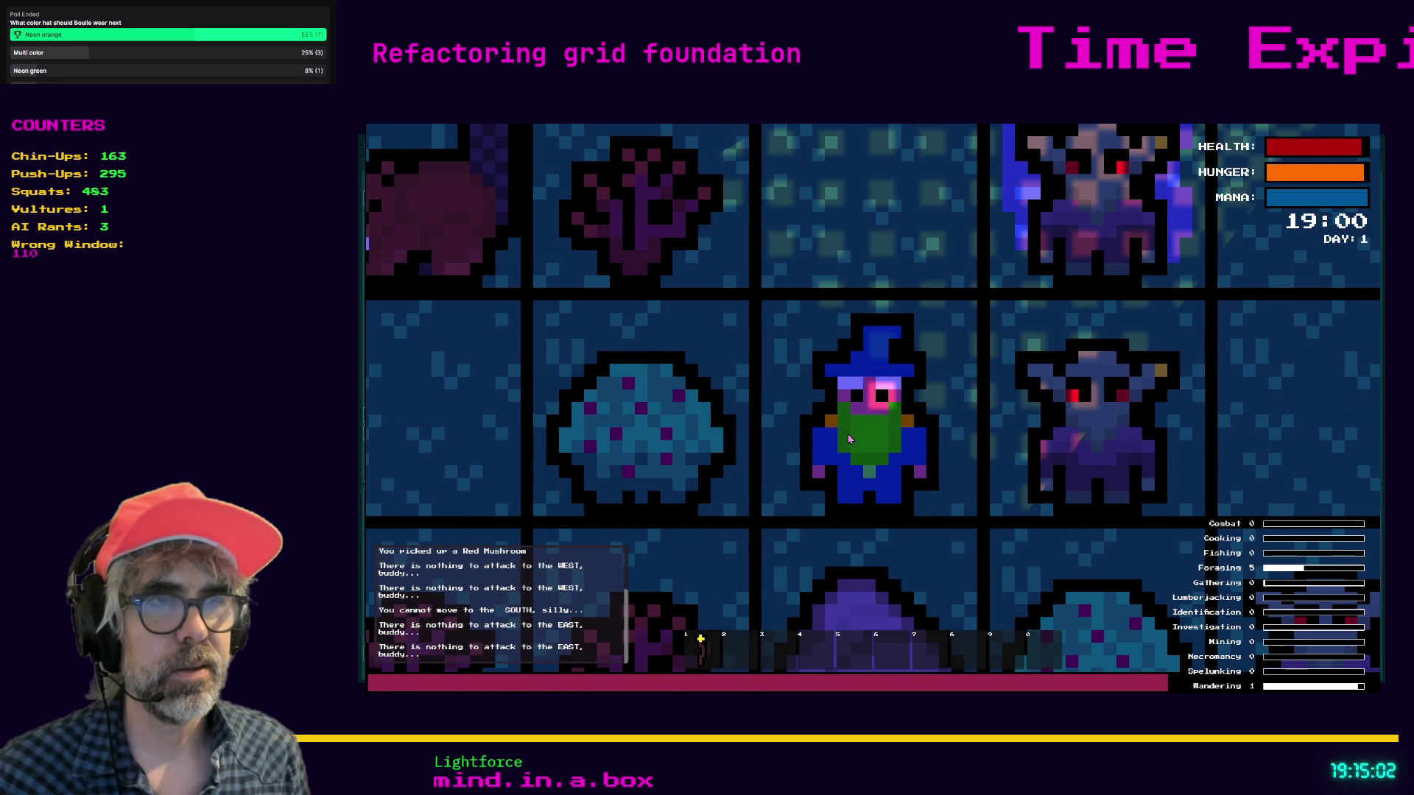
{"action": "key", "text": "Up"}
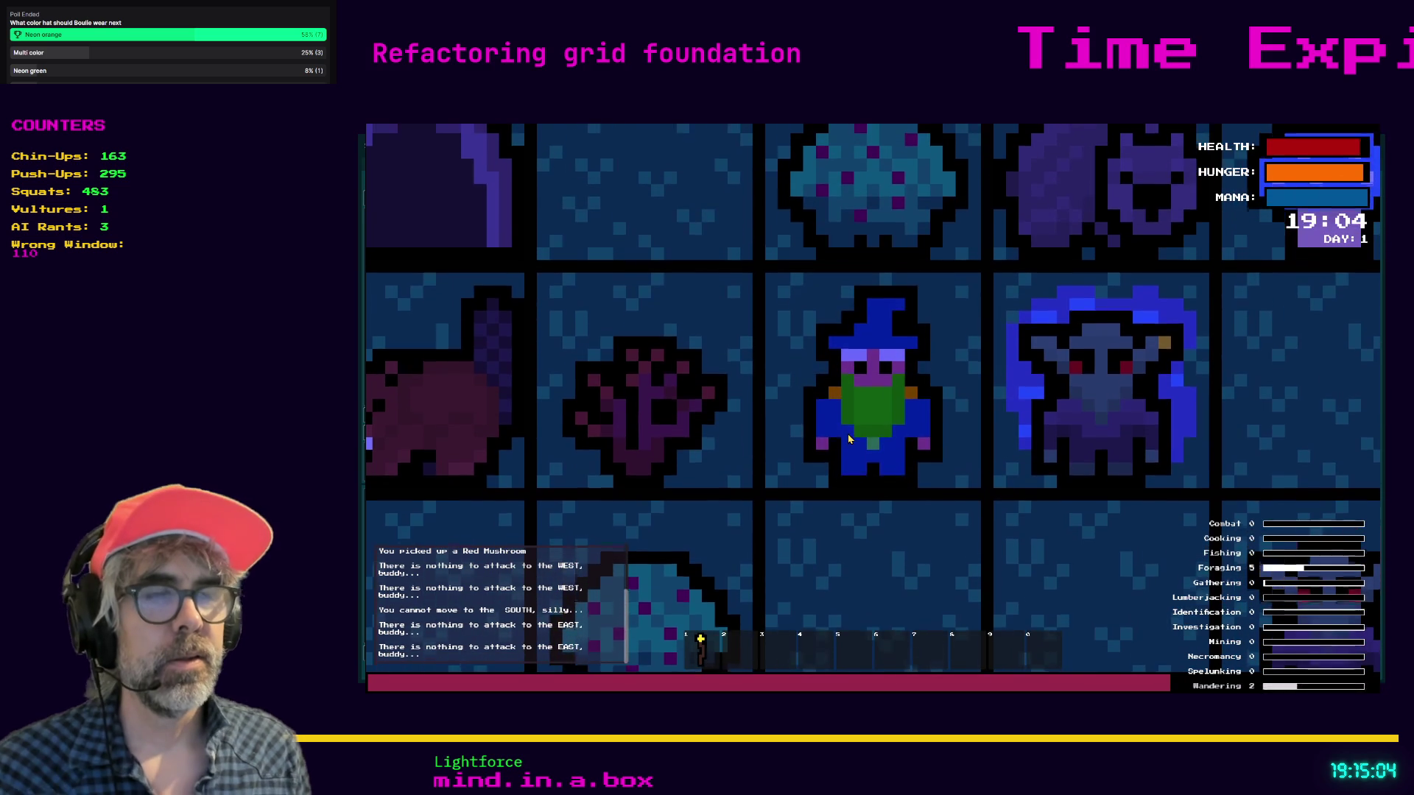
{"action": "key", "text": "Escape"}
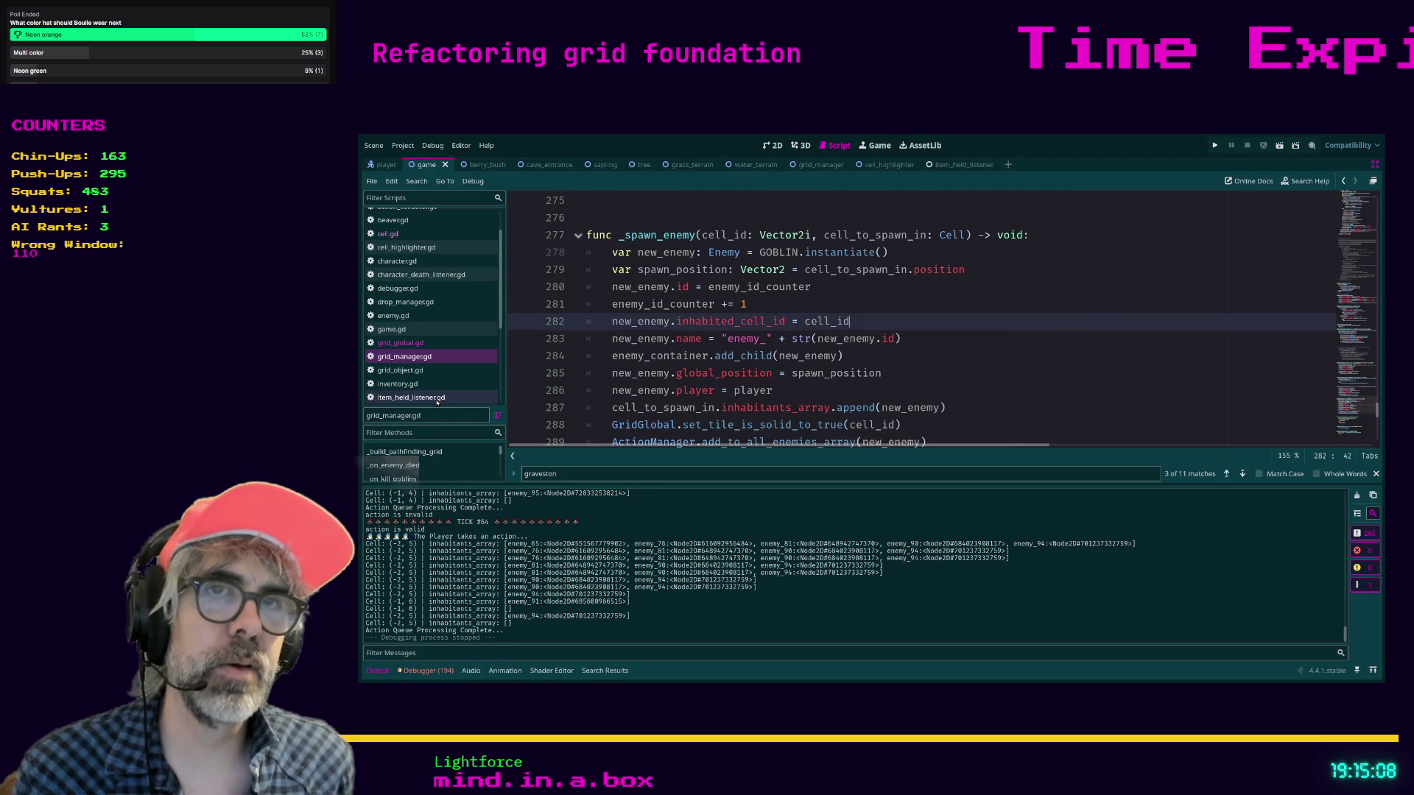
{"action": "left_click", "coordinate": [411, 397]}
{"action": "left_click", "coordinate": [980, 388]}
{"action": "scroll", "coordinate": [1040, 387], "scroll_direction": "up", "scroll_amount": 5}
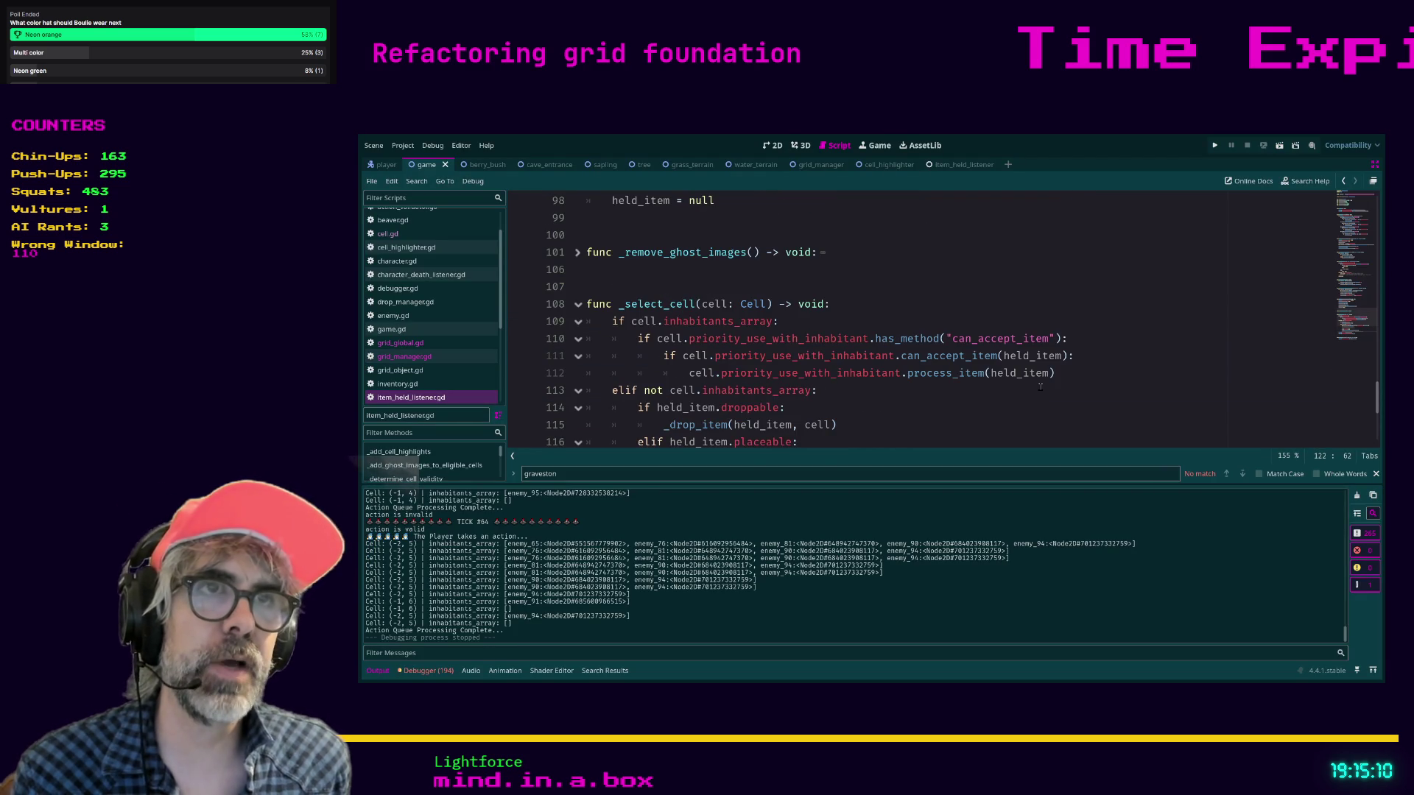
{"action": "scroll", "coordinate": [1040, 386], "scroll_direction": "down", "scroll_amount": 6}
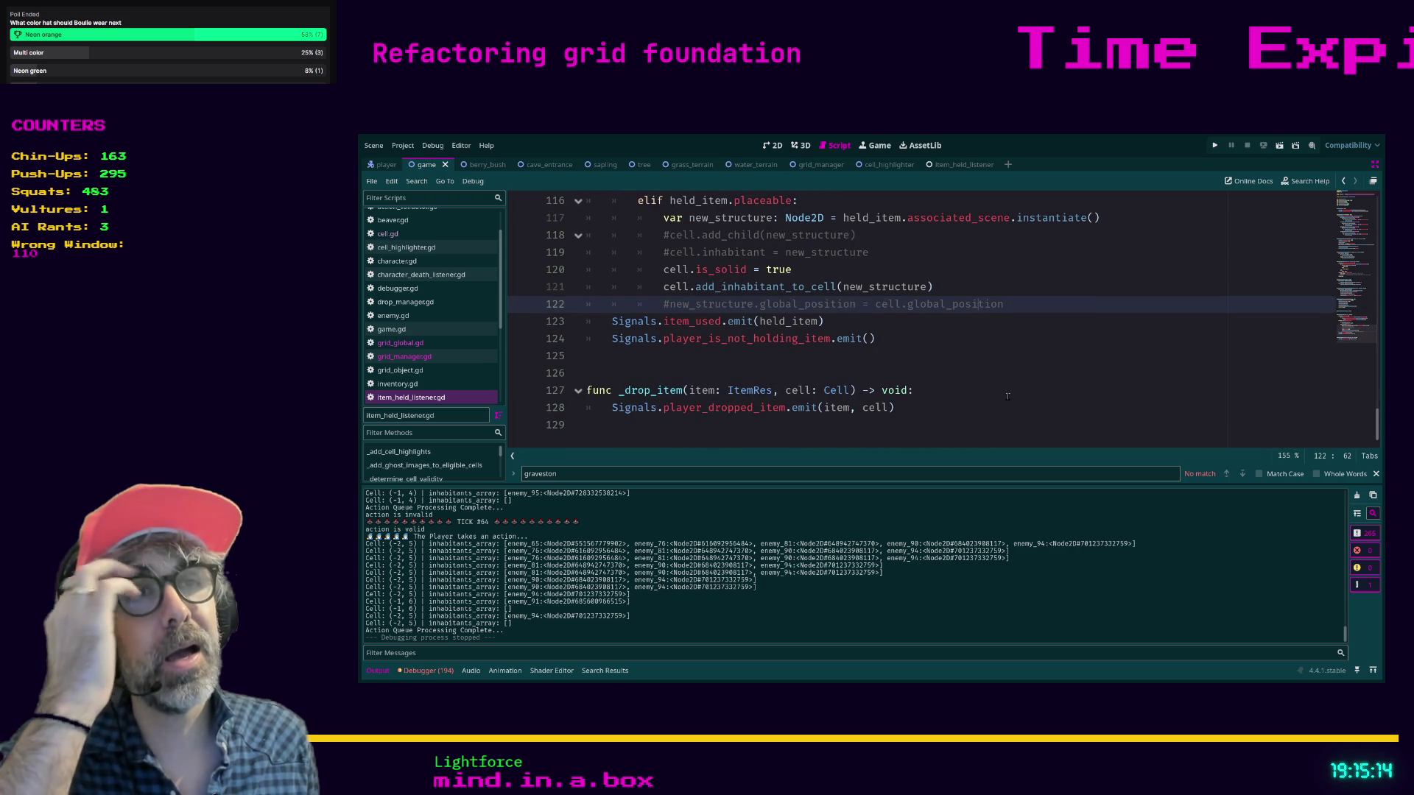
{"action": "scroll", "coordinate": [1008, 396], "scroll_direction": "up", "scroll_amount": 5}
{"action": "scroll", "coordinate": [1008, 396], "scroll_direction": "up", "scroll_amount": 5}
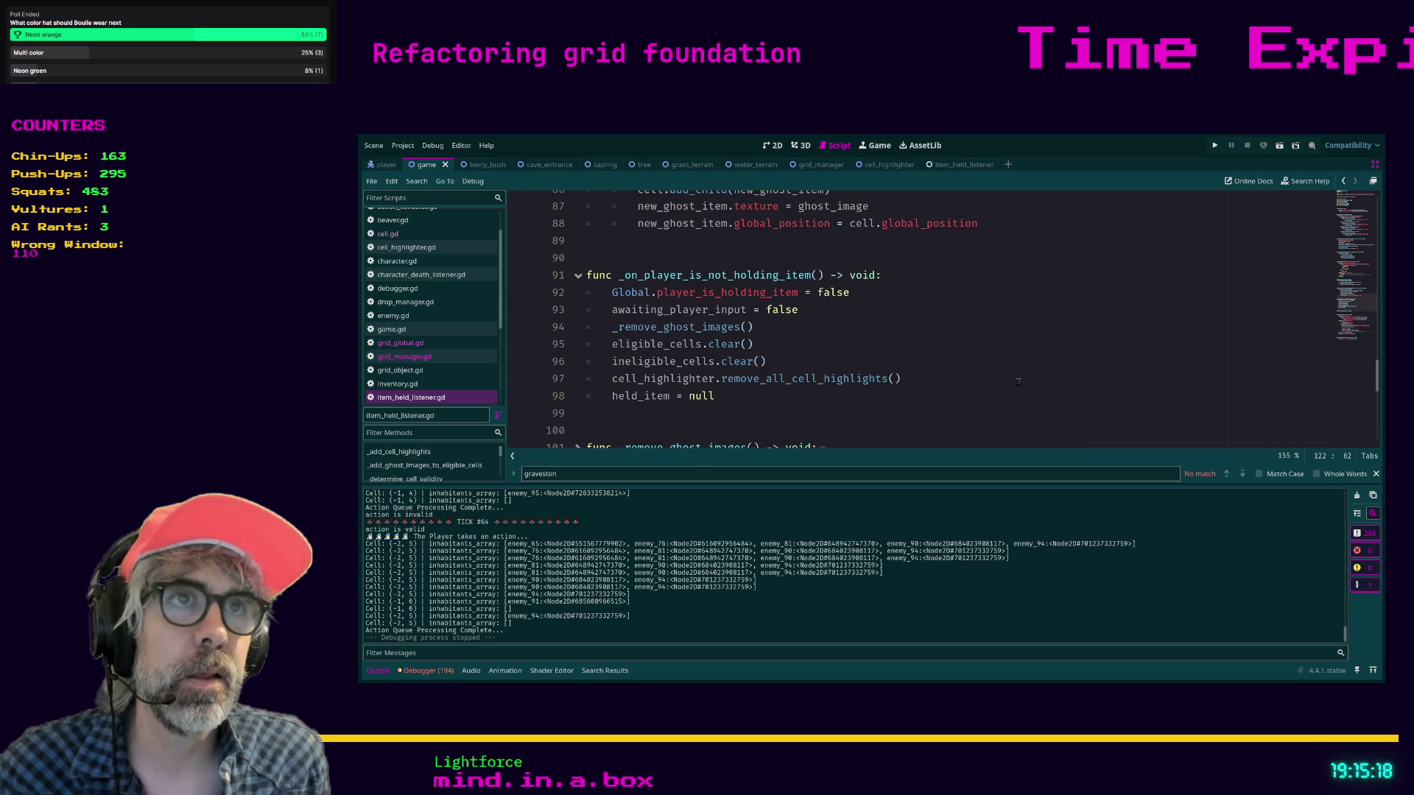
{"action": "scroll", "coordinate": [1018, 381], "scroll_direction": "up", "scroll_amount": 2}
{"action": "scroll", "coordinate": [1019, 382], "scroll_direction": "up", "scroll_amount": 2}
{"action": "scroll", "coordinate": [1018, 382], "scroll_direction": "up", "scroll_amount": 6}
{"action": "scroll", "coordinate": [1019, 382], "scroll_direction": "up", "scroll_amount": 2}
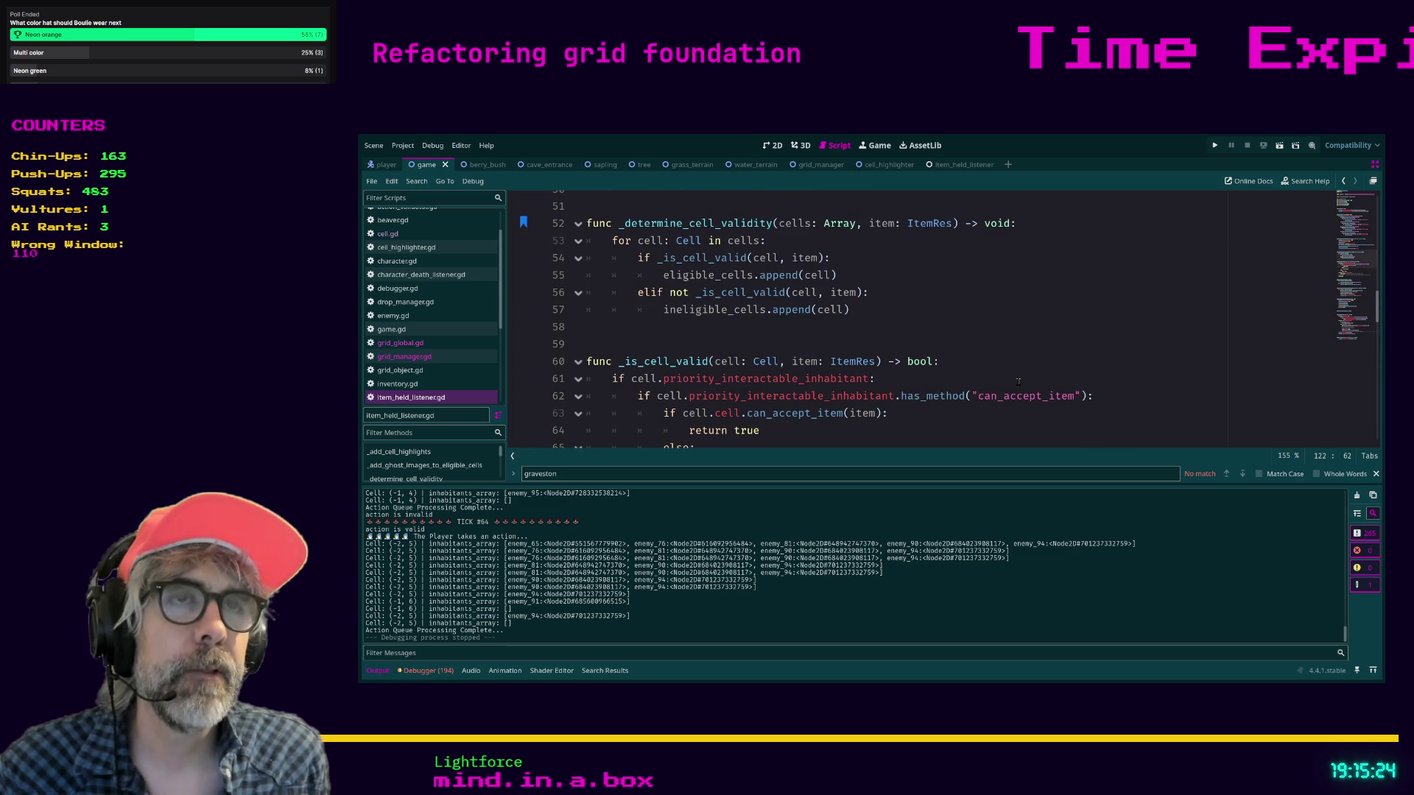
{"action": "scroll", "coordinate": [1019, 381], "scroll_direction": "up", "scroll_amount": 1}
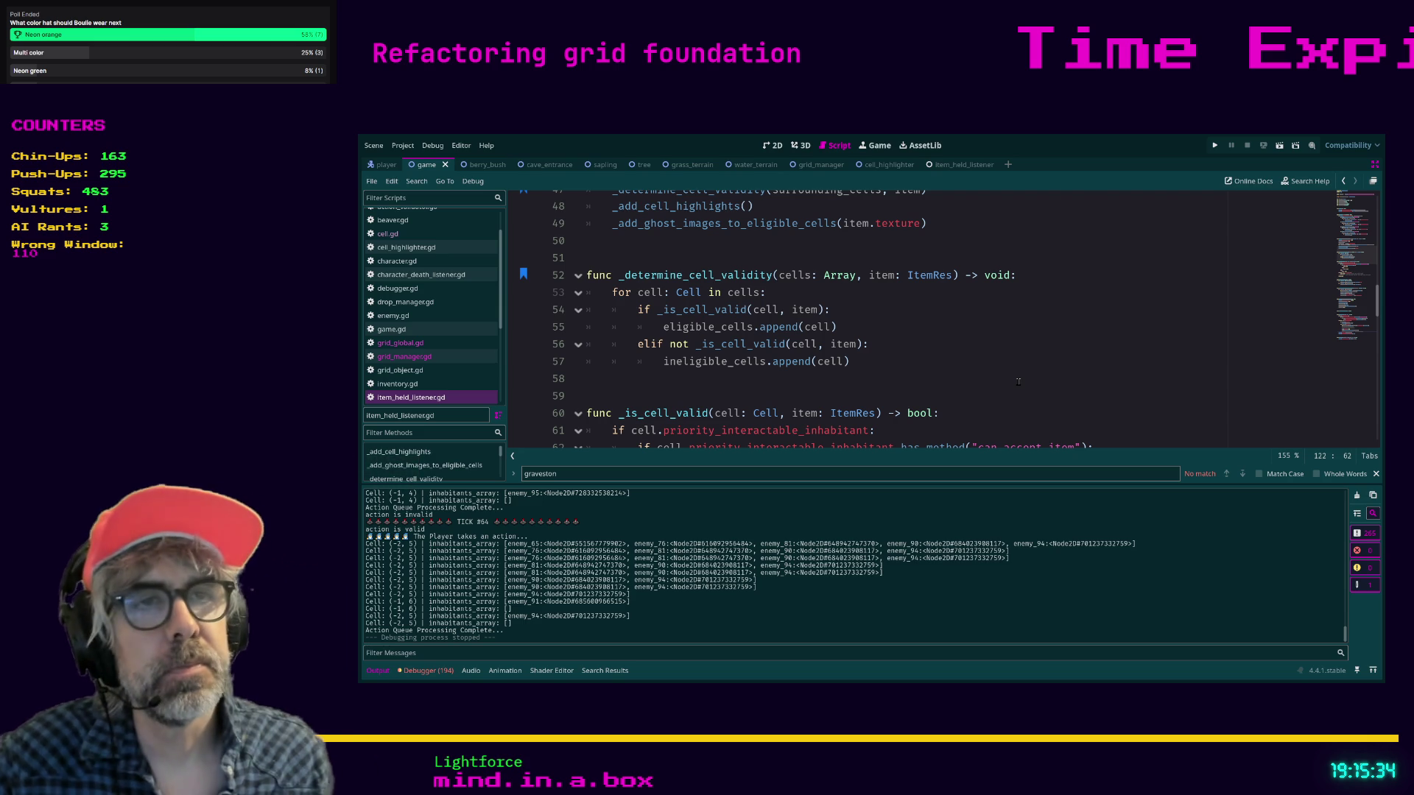
{"action": "scroll", "coordinate": [1041, 323], "scroll_direction": "down", "scroll_amount": 3}
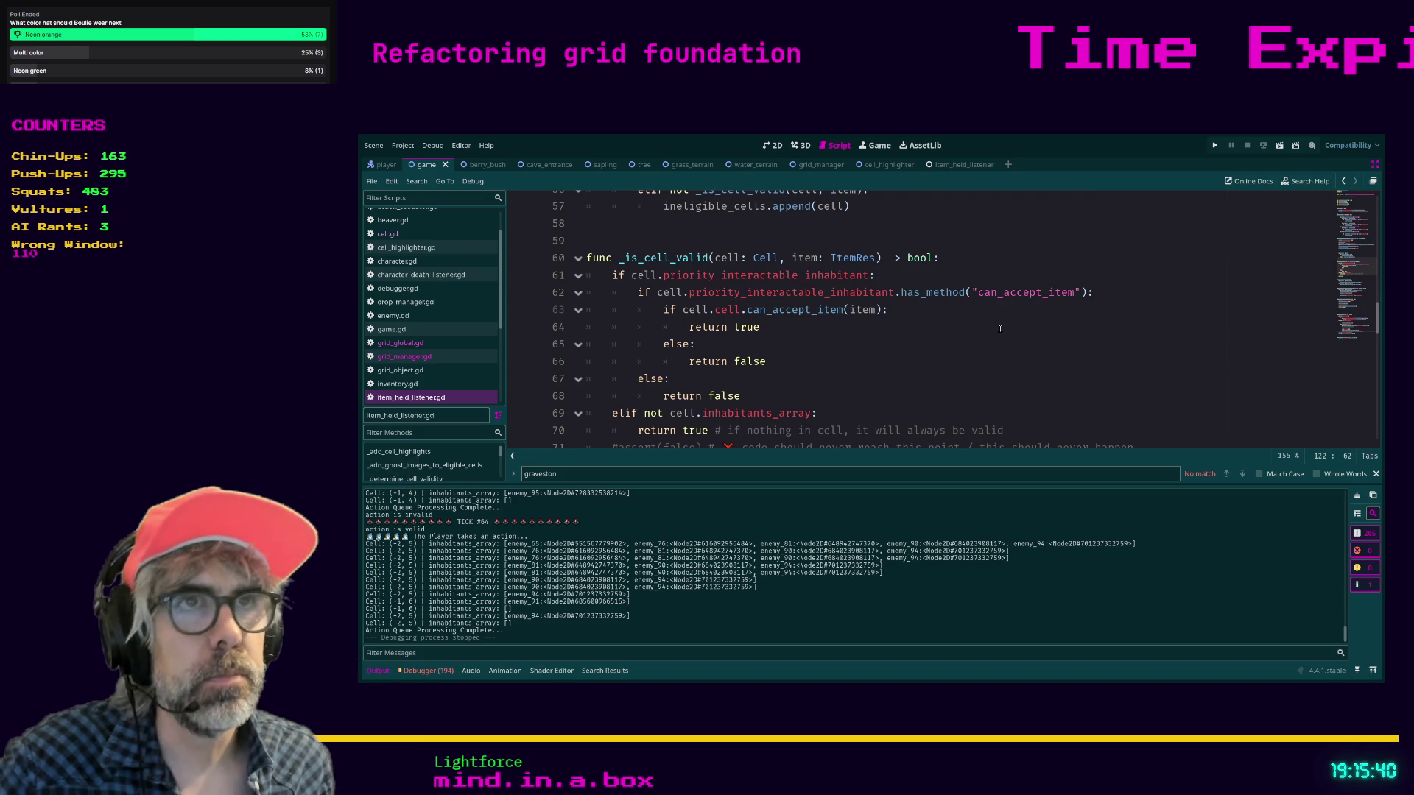
{"action": "scroll", "coordinate": [1000, 329], "scroll_direction": "up", "scroll_amount": 2}
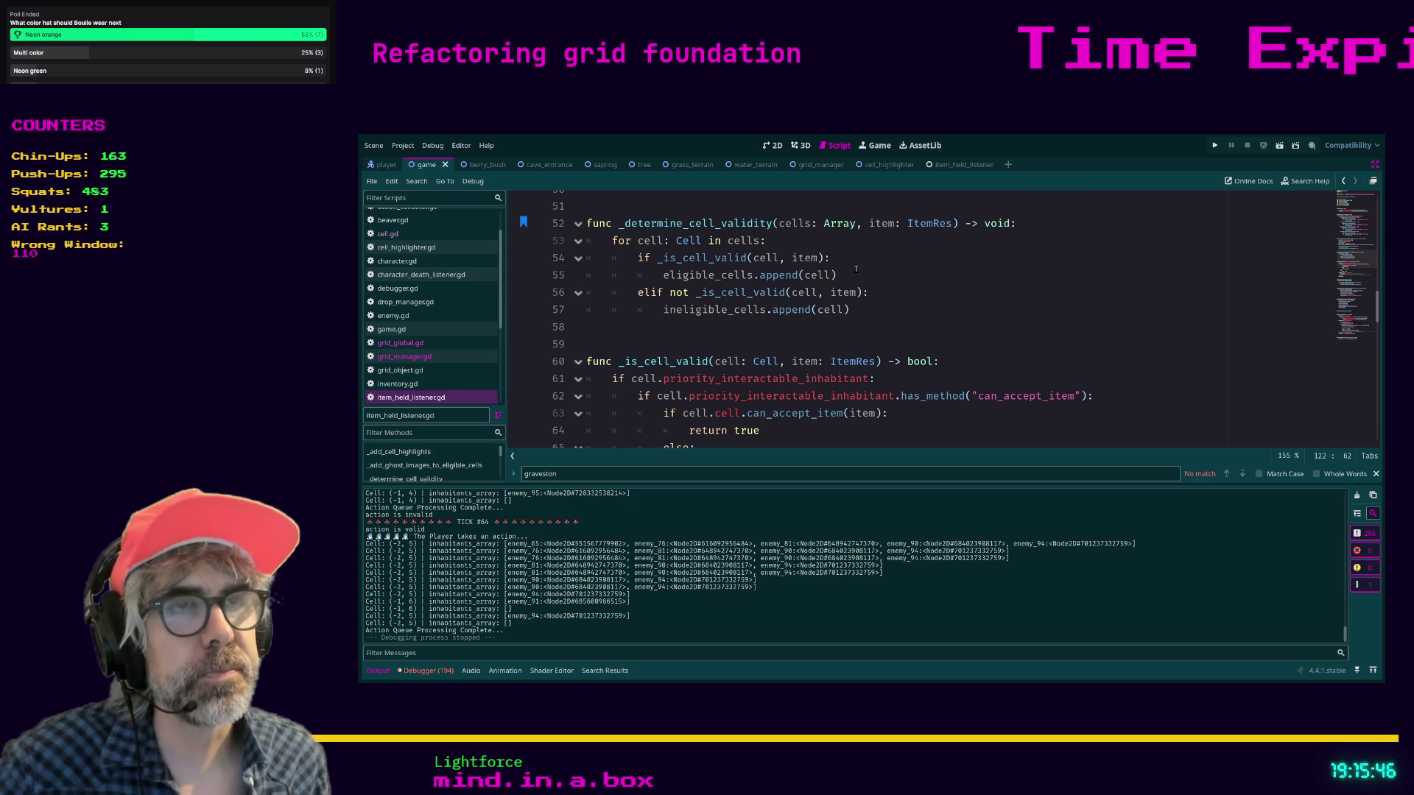
{"action": "left_click", "coordinate": [931, 289]}
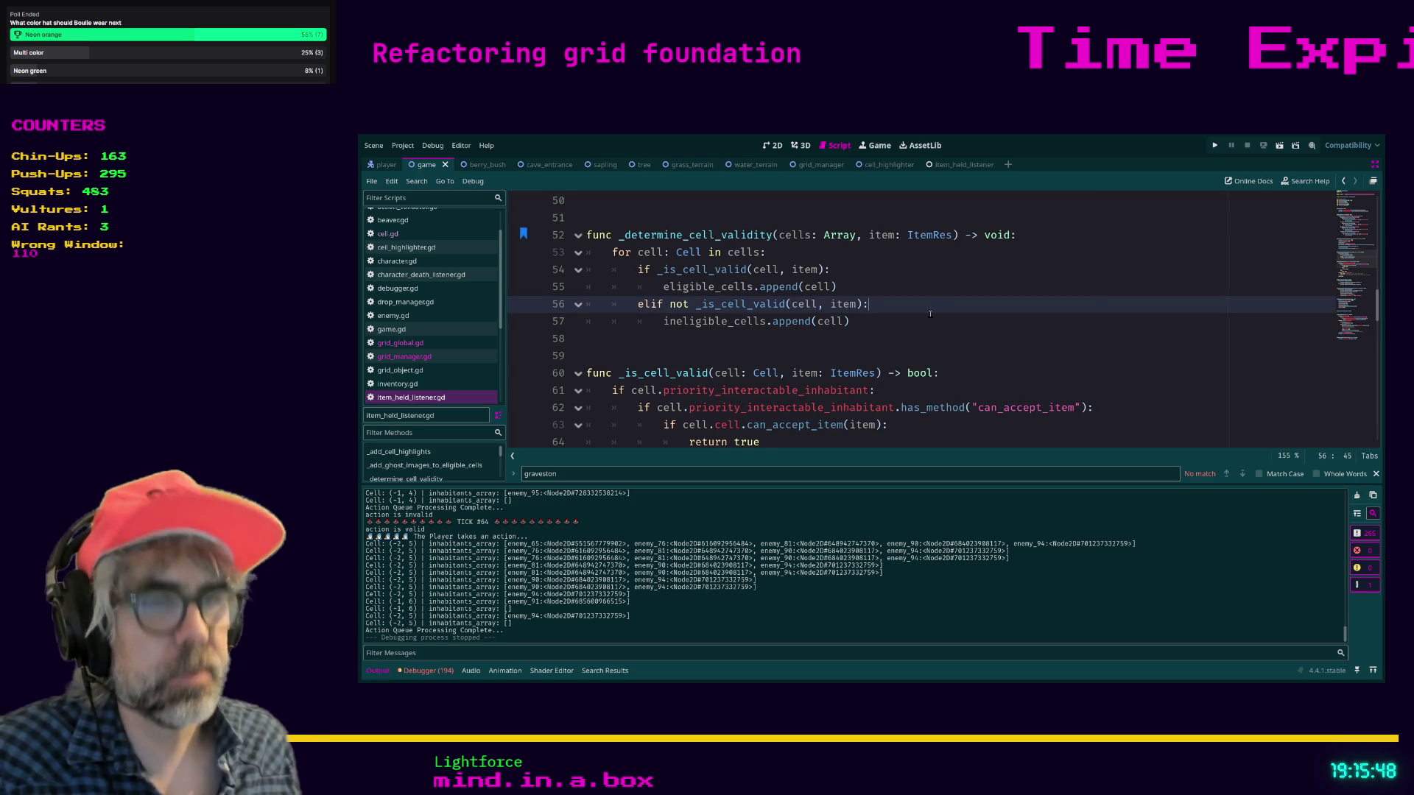
- Search the script for 'for cell in' and scroll through the matching loops
{"action": "key", "text": "ctrl+f"}
{"action": "type", "text": "for cell"}
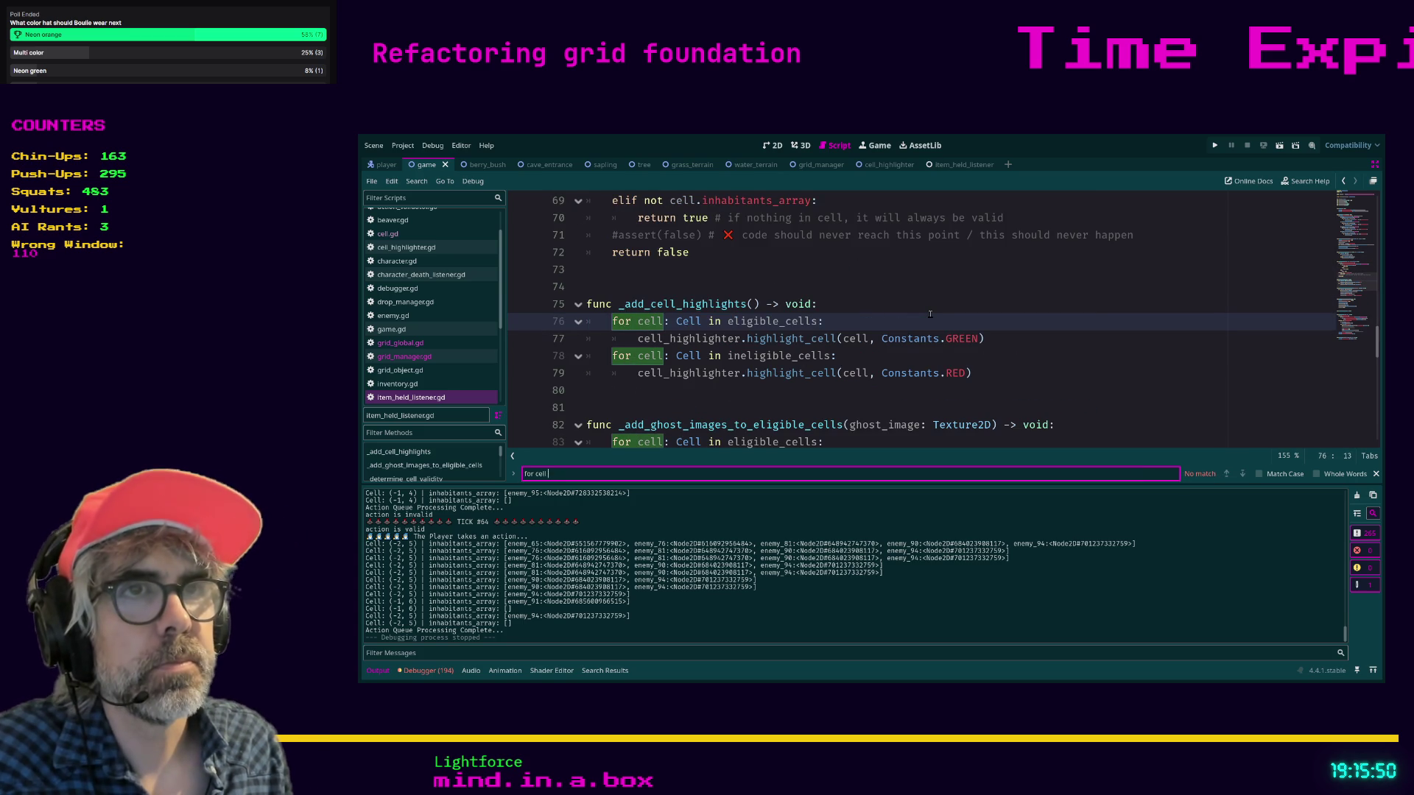
{"action": "type", "text": " in"}
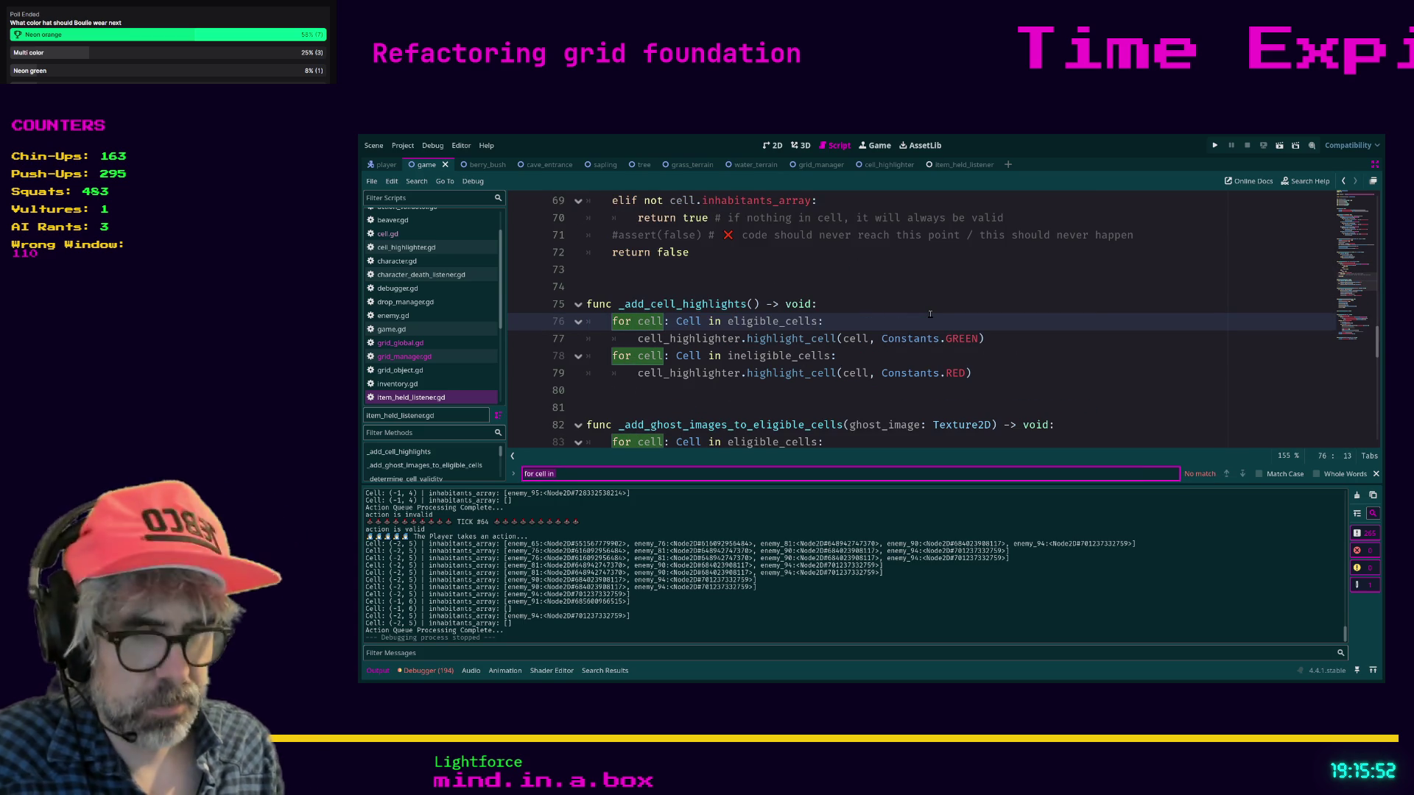
{"action": "scroll", "coordinate": [906, 318], "scroll_direction": "down", "scroll_amount": 1}
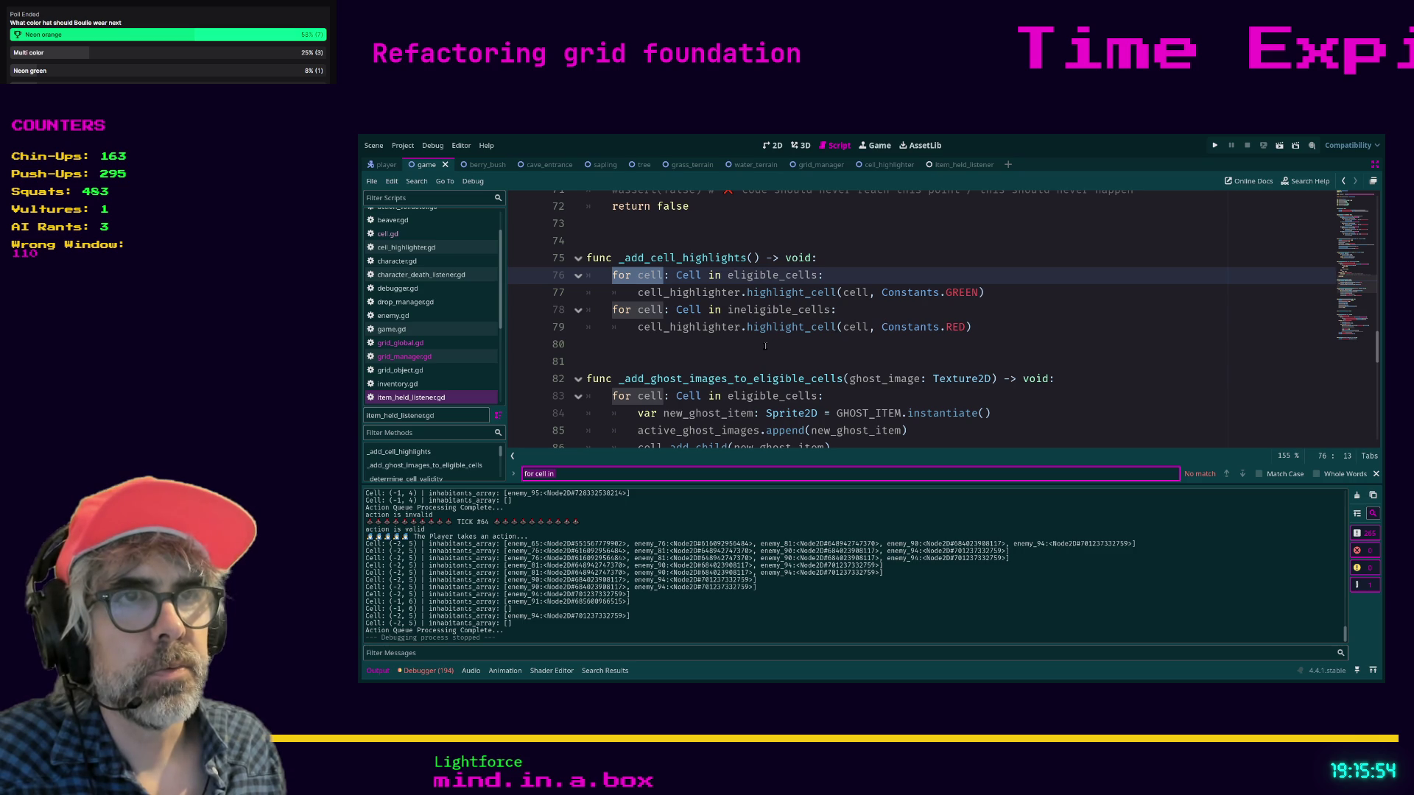
{"action": "scroll", "coordinate": [768, 344], "scroll_direction": "down", "scroll_amount": 1}
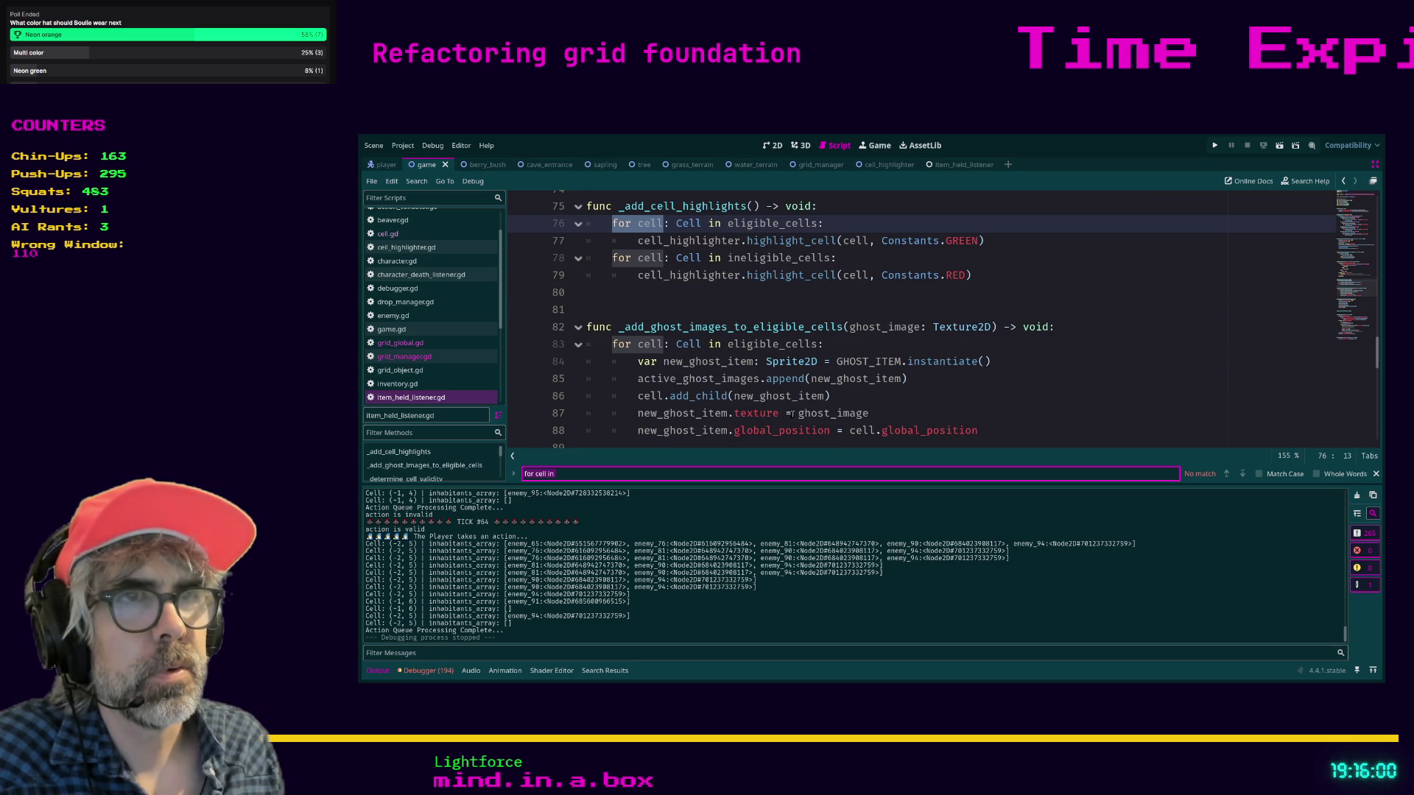
{"action": "scroll", "coordinate": [788, 414], "scroll_direction": "down", "scroll_amount": 2}
{"action": "scroll", "coordinate": [788, 415], "scroll_direction": "down", "scroll_amount": 5}
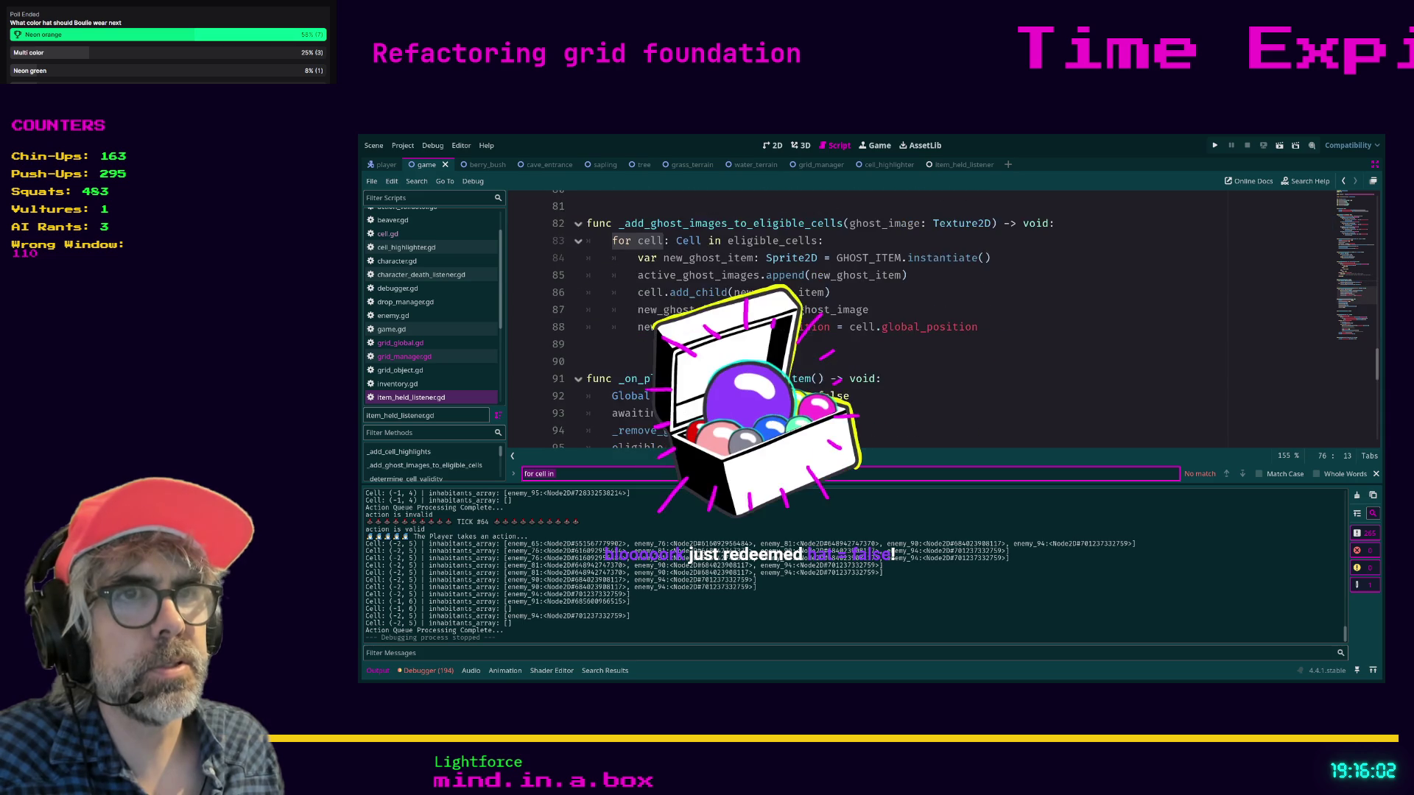
{"action": "scroll", "coordinate": [788, 415], "scroll_direction": "down", "scroll_amount": 5}
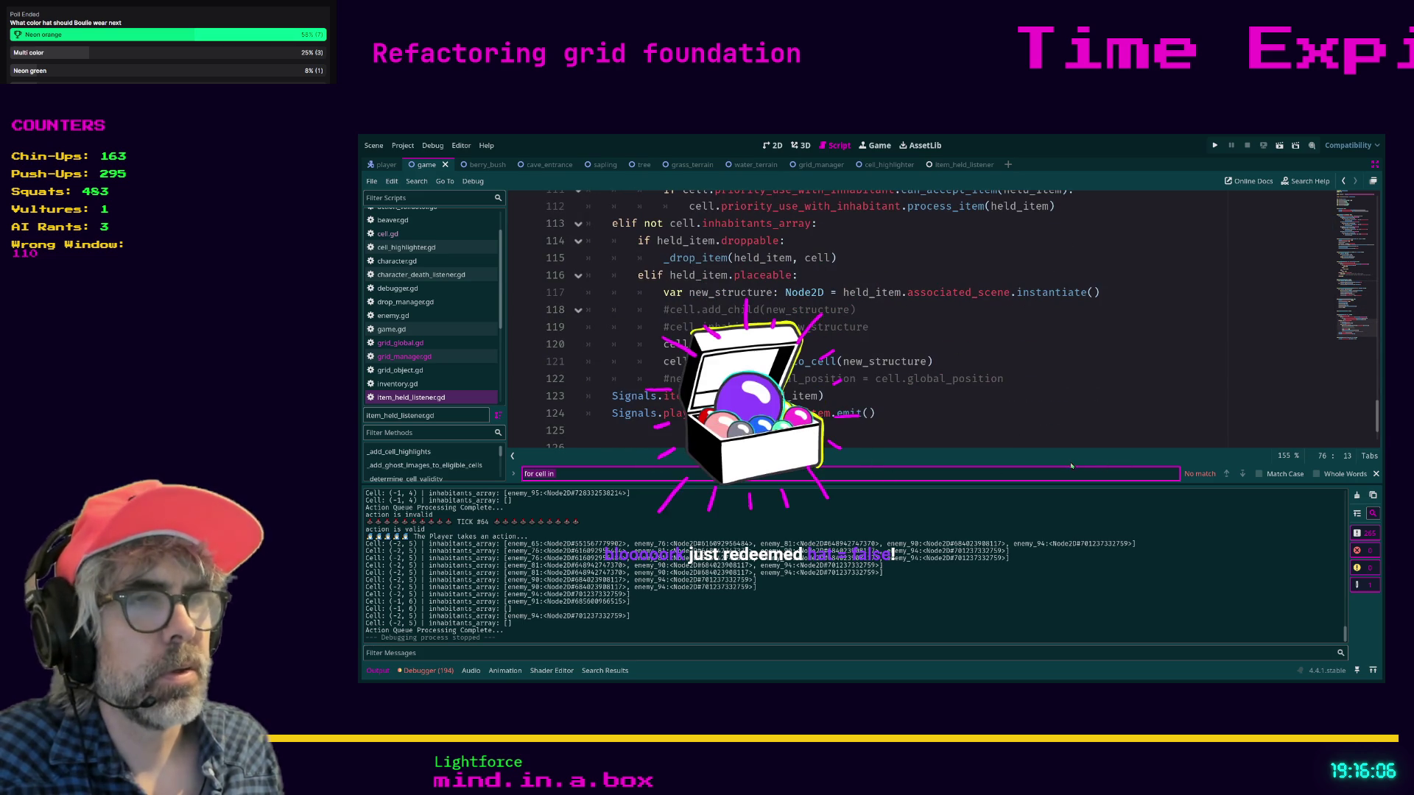
- Change the search to 'eli_ce' to find where the eligible cells lists are used
{"action": "type", "text": "eli"}
{"action": "type", "text": "-ce"}
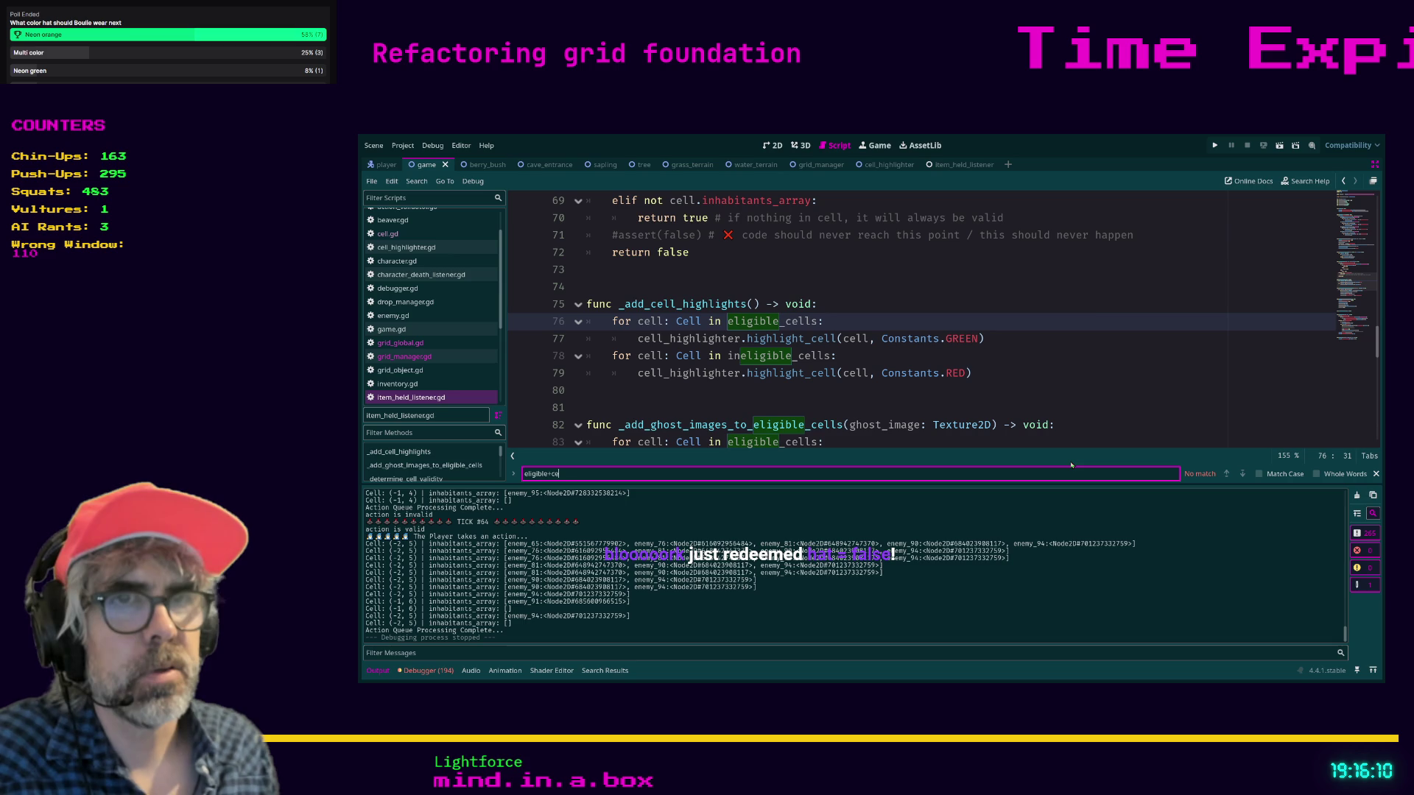
{"action": "key", "text": "BackSpace"}
{"action": "key", "text": "BackSpace"}
{"action": "key", "text": "BackSpace"}
{"action": "type", "text": "_ce;"}
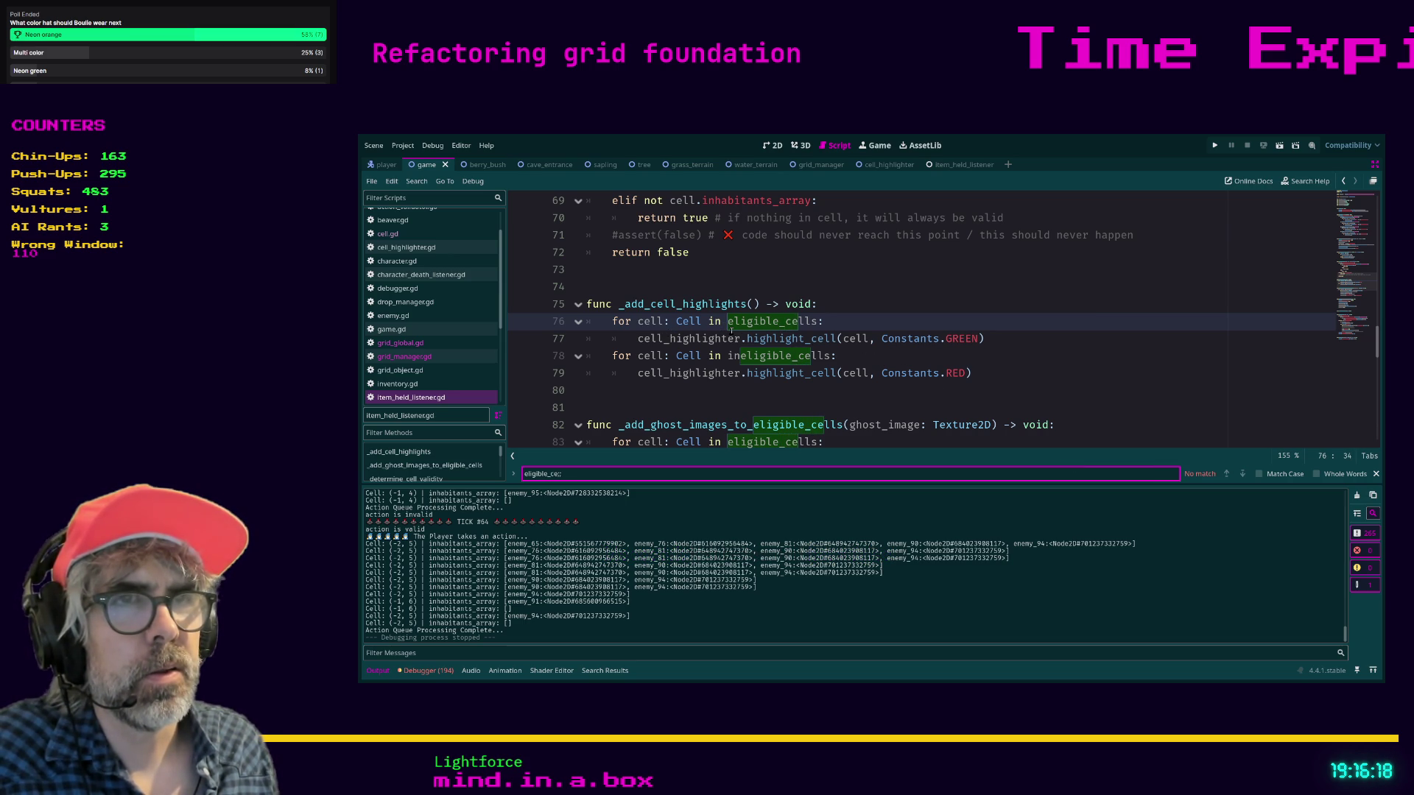
{"action": "scroll", "coordinate": [690, 399], "scroll_direction": "up", "scroll_amount": 5}
{"action": "scroll", "coordinate": [716, 393], "scroll_direction": "up", "scroll_amount": 5}
{"action": "scroll", "coordinate": [744, 375], "scroll_direction": "down", "scroll_amount": 6}
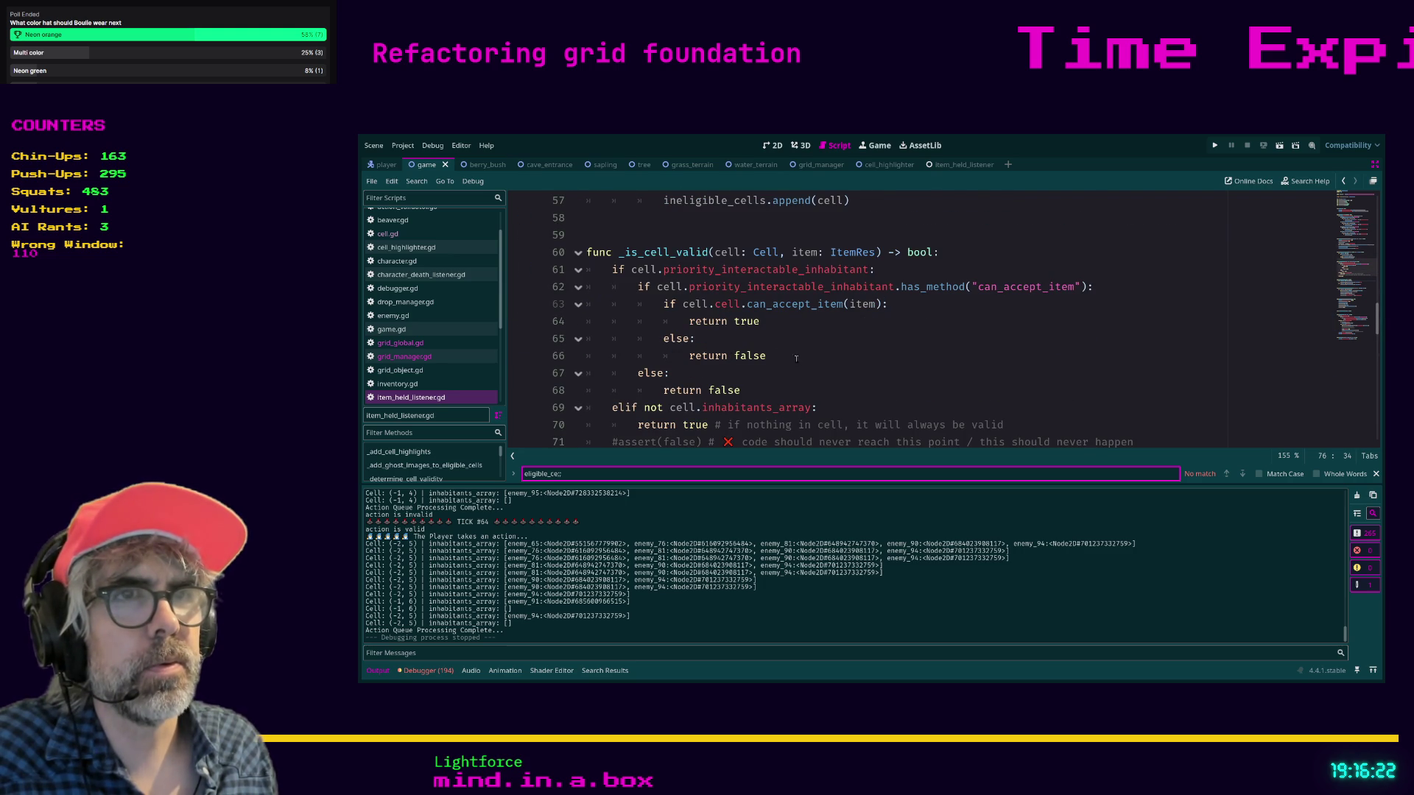
- Inspect lines 64–72 of _is_cell_valid, down to the fallback return false
{"action": "left_click", "coordinate": [779, 353]}
{"action": "scroll", "coordinate": [779, 354], "scroll_direction": "down", "scroll_amount": 1}
{"action": "mouse_move", "coordinate": [692, 409]}
{"action": "left_mouse_down"}
{"action": "mouse_move", "coordinate": [620, 268]}
{"action": "mouse_move", "coordinate": [570, 208]}
{"action": "left_mouse_up"}
{"action": "left_click", "coordinate": [827, 343]}
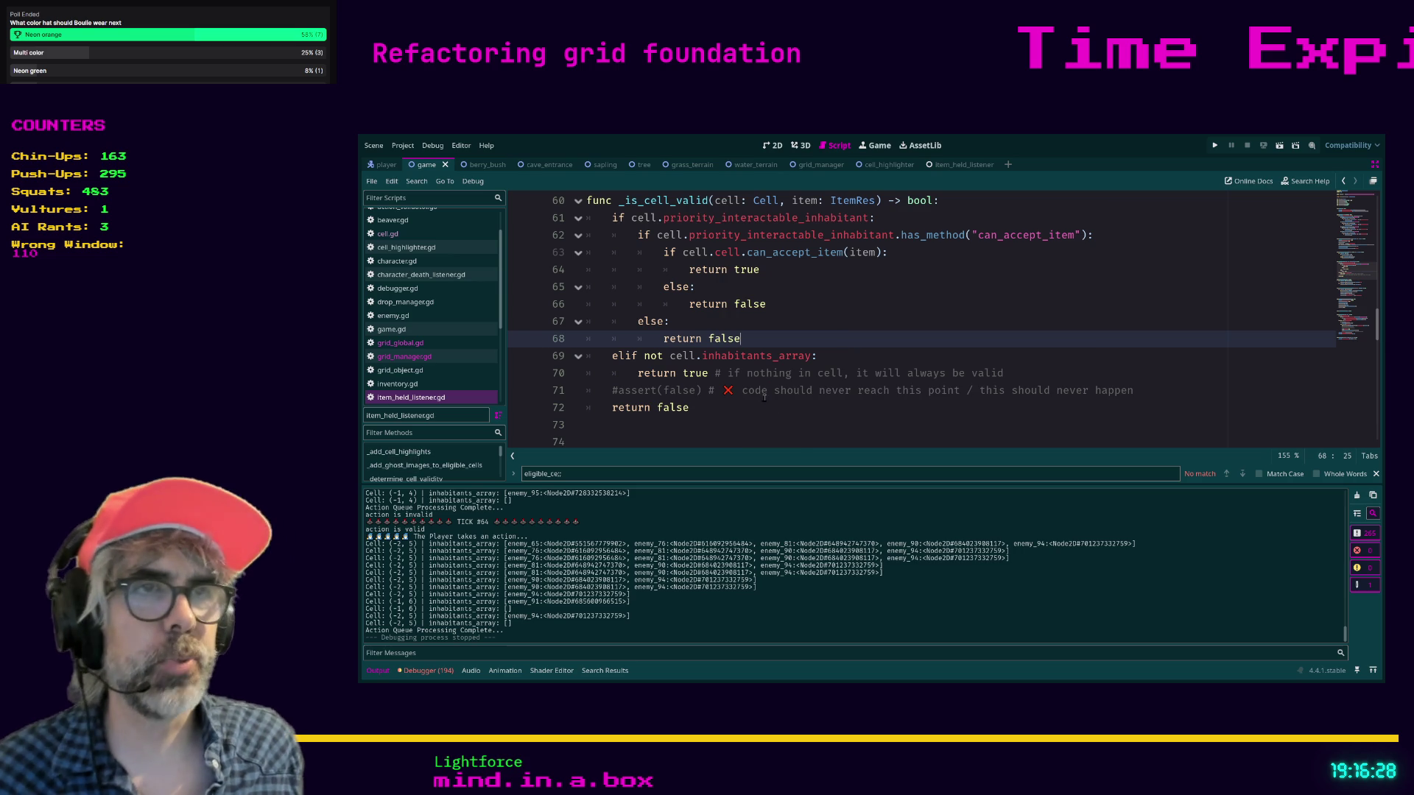
{"action": "mouse_move", "coordinate": [1134, 391]}
{"action": "left_mouse_down"}
{"action": "mouse_move", "coordinate": [1135, 409]}
{"action": "mouse_move", "coordinate": [1134, 391]}
{"action": "mouse_move", "coordinate": [713, 391]}
{"action": "left_mouse_up"}
{"action": "left_click", "coordinate": [740, 415]}
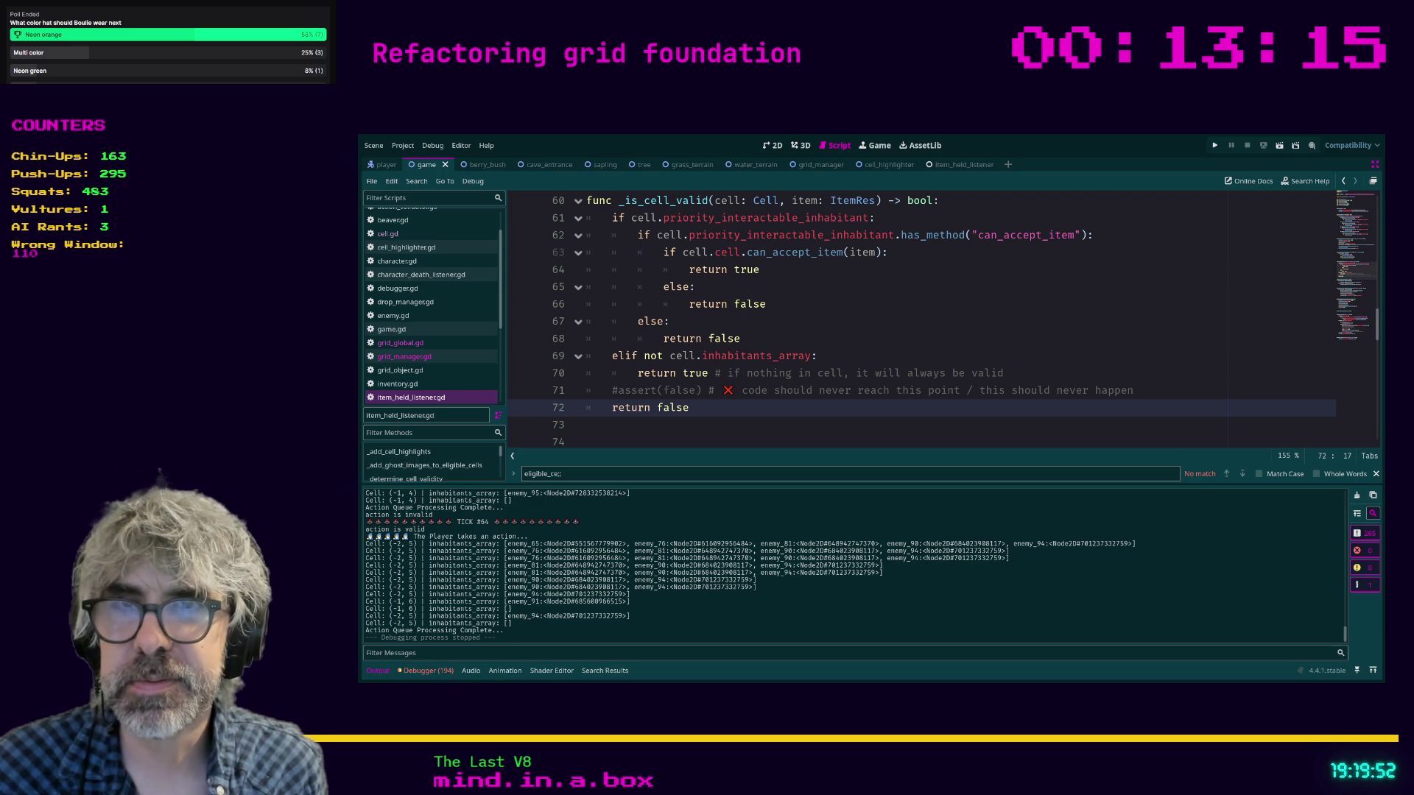
{"action": "left_click", "coordinate": [719, 429]}
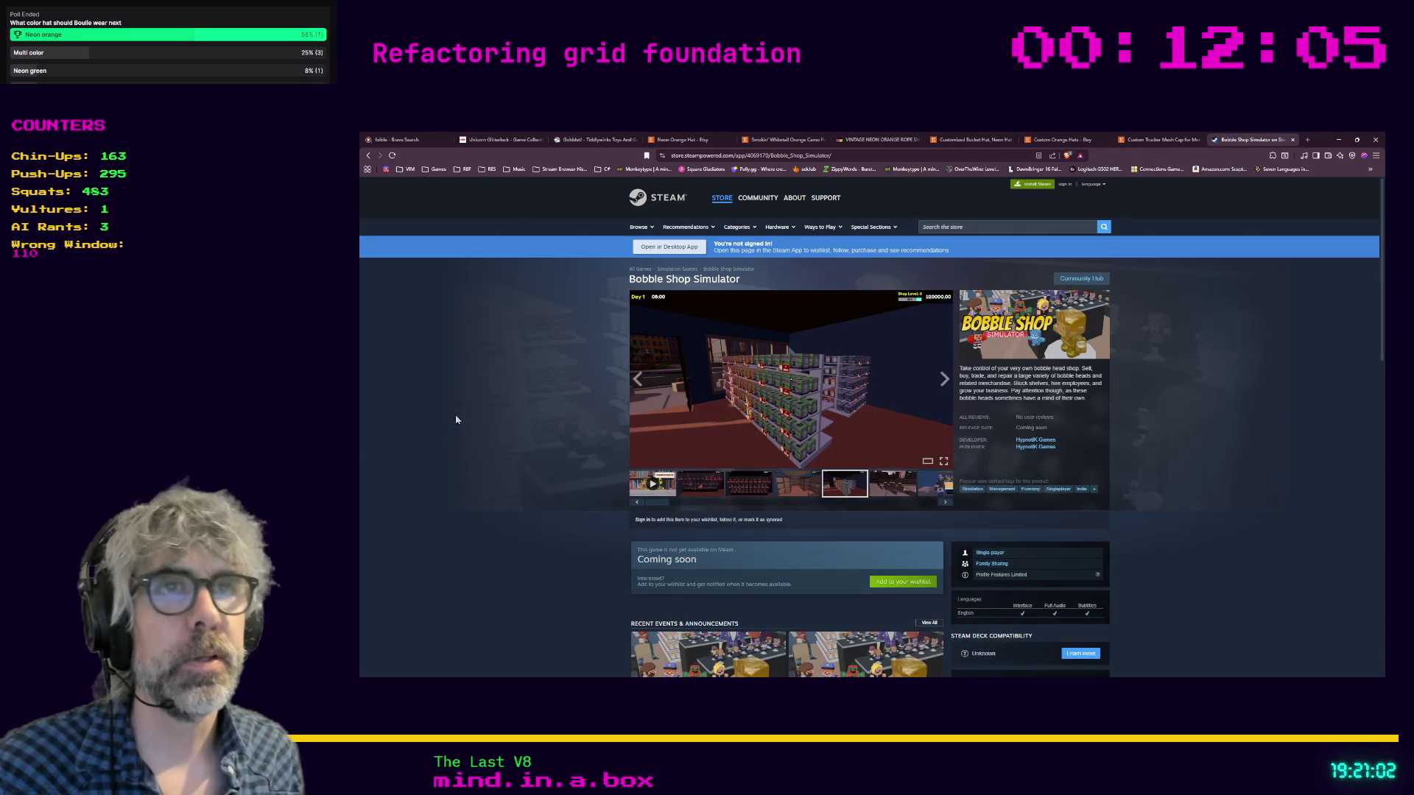
- Run a Brave Search for 'quarrion' in a new tab and show its Images results
{"action": "key", "text": "ctrl+t"}
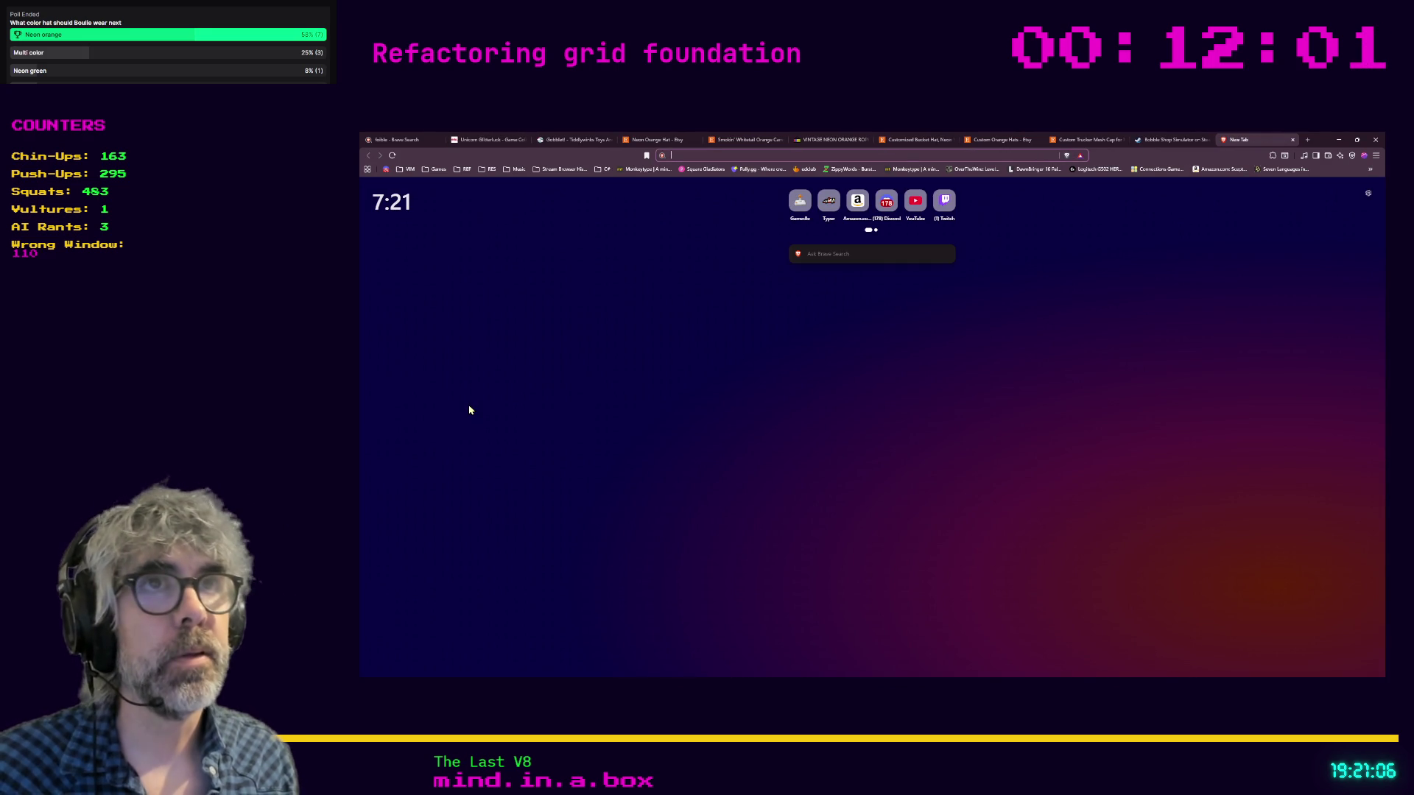
{"action": "type", "text": "quarrion"}
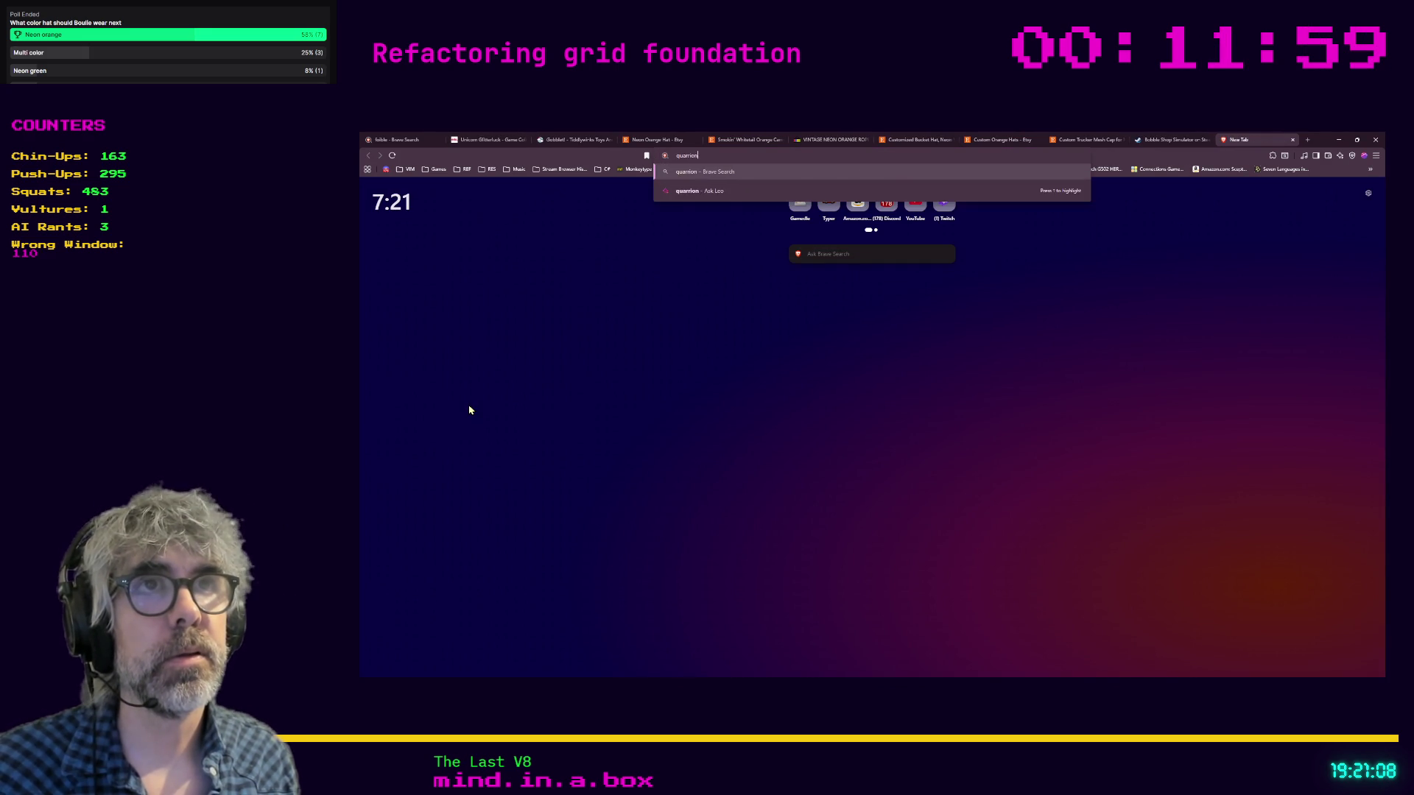
{"action": "key", "text": "Return"}
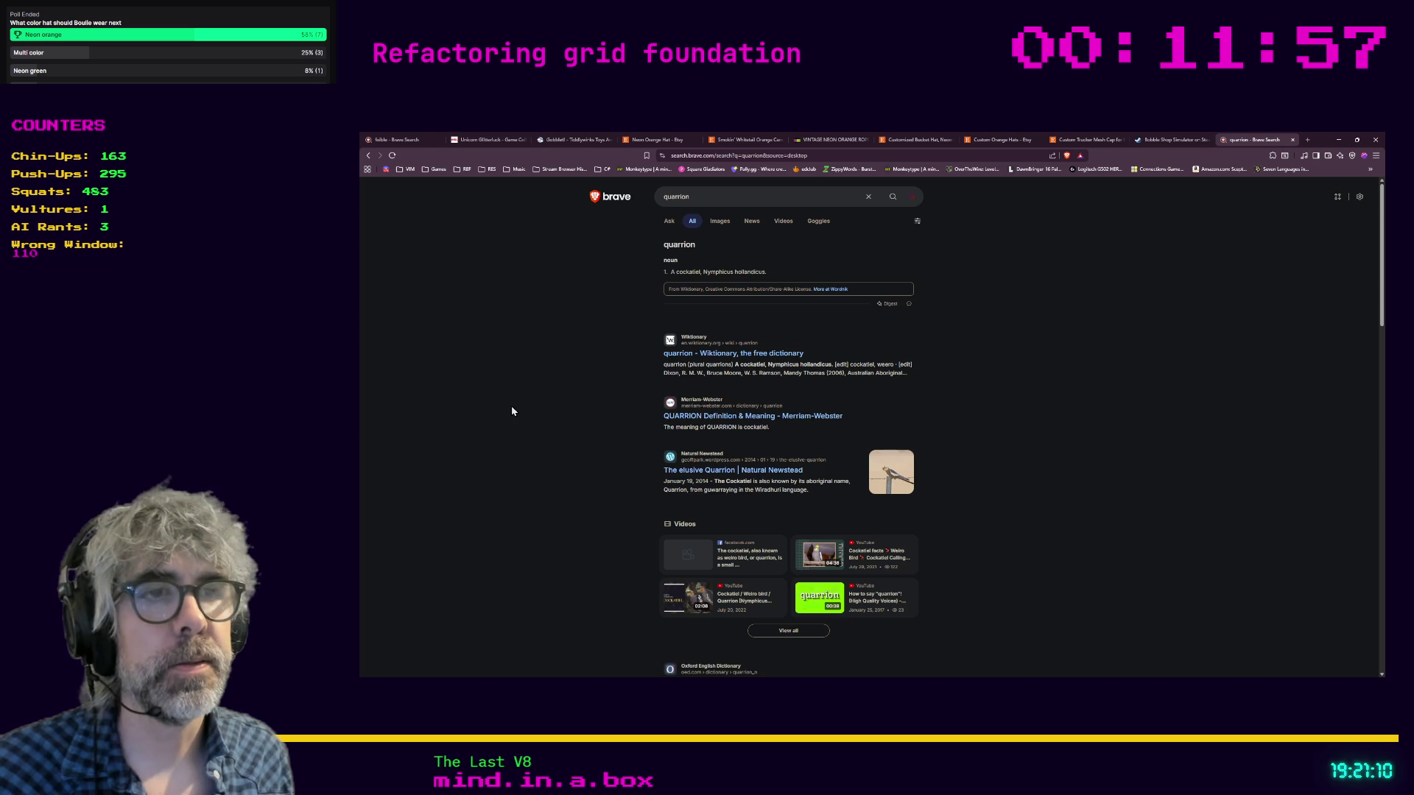
{"action": "left_click", "coordinate": [720, 222]}
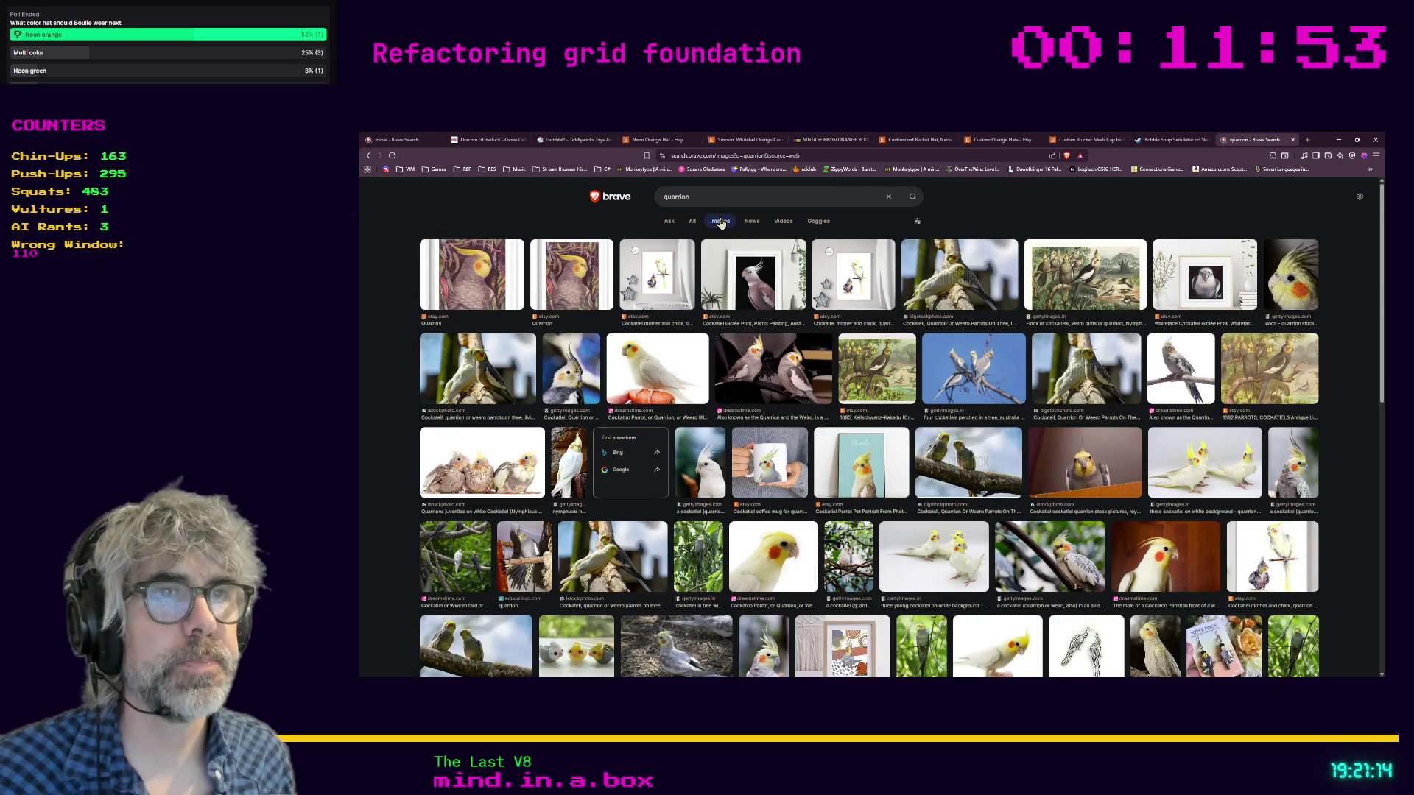